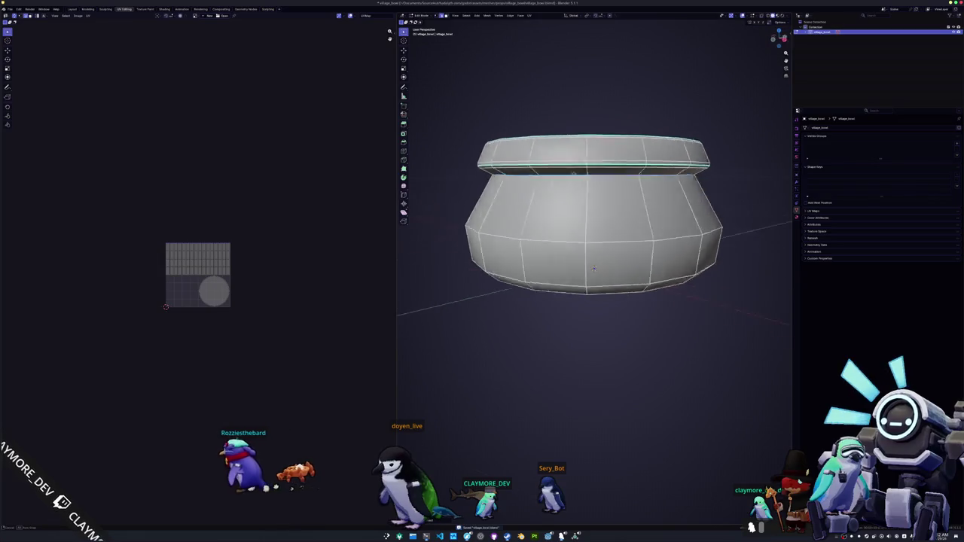
Select the whole bowl mesh and unwrap it into UV islands
{"action": "left_click", "coordinate": [593, 268]}
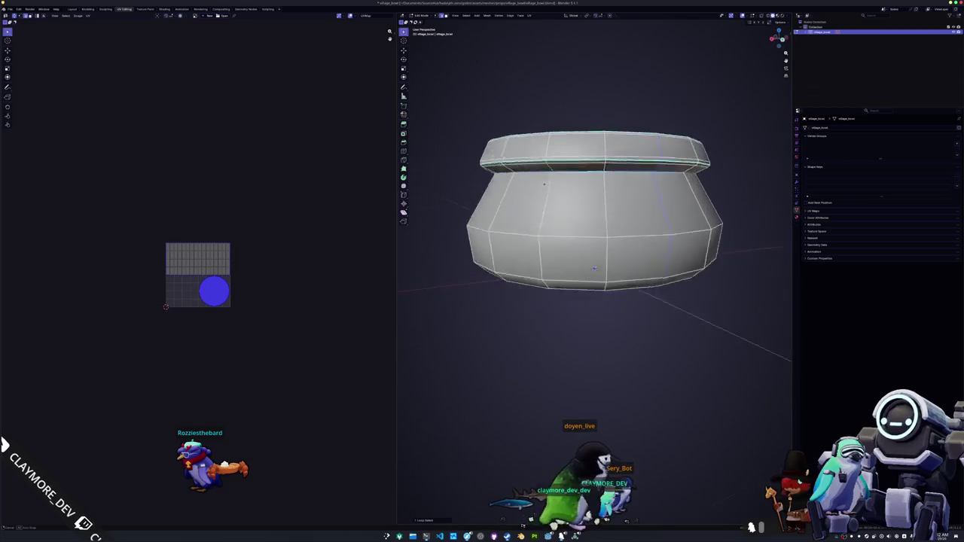
{"action": "scroll", "coordinate": [593, 268], "scroll_direction": "down", "scroll_amount": 4}
{"action": "right_click", "coordinate": [670, 284]}
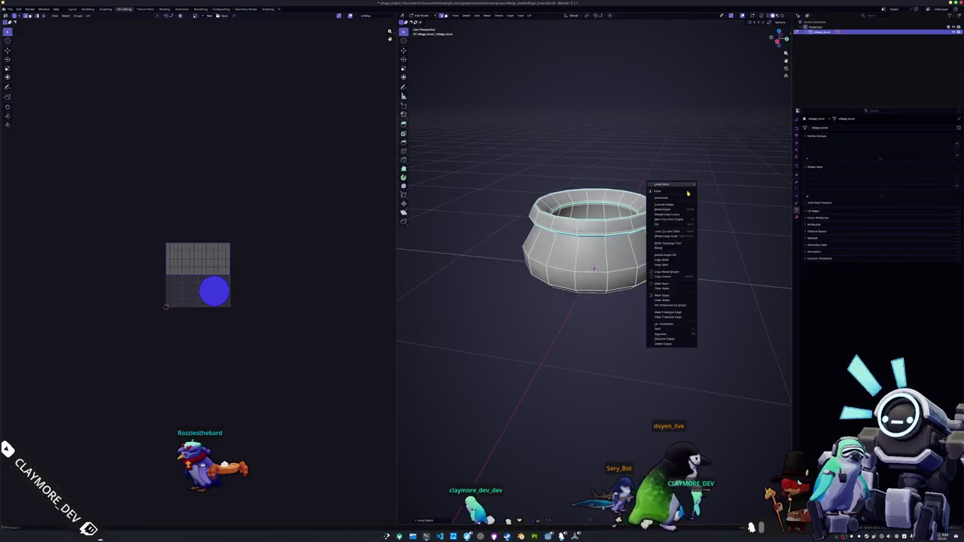
{"action": "key", "text": "Escape"}
{"action": "scroll", "coordinate": [669, 284], "scroll_direction": "up", "scroll_amount": 3}
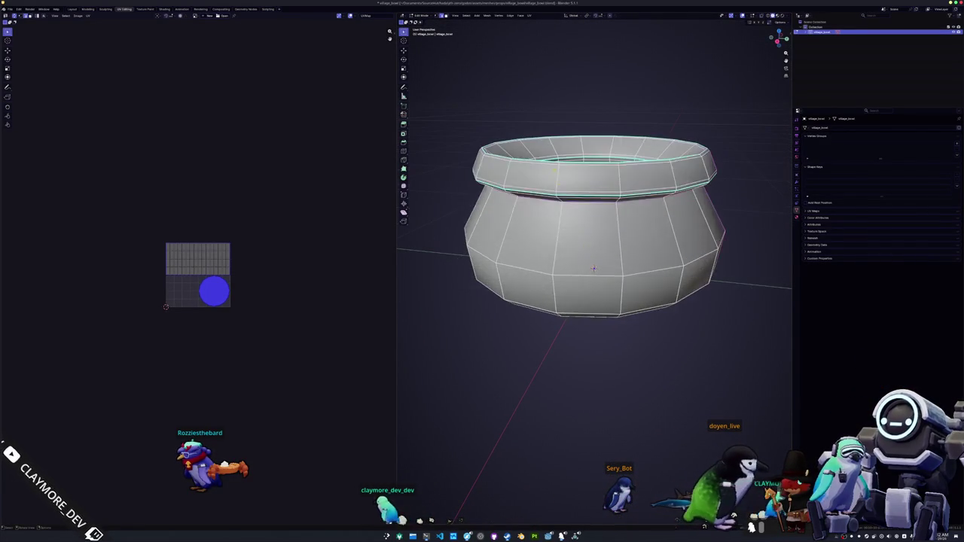
{"action": "key", "text": "a"}
{"action": "left_click", "coordinate": [529, 15]}
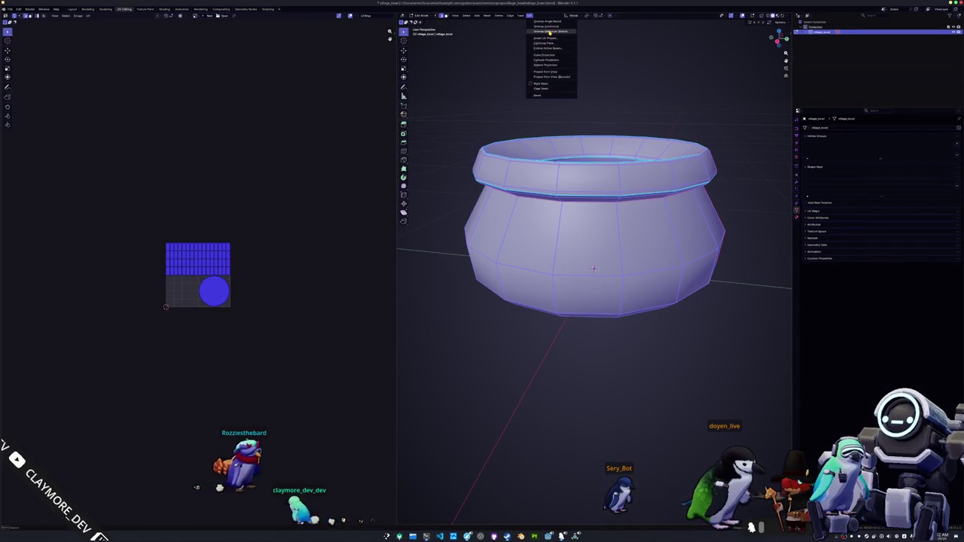
{"action": "left_click", "coordinate": [547, 46]}
{"action": "scroll", "coordinate": [256, 250], "scroll_direction": "up", "scroll_amount": 7}
{"action": "scroll", "coordinate": [263, 208], "scroll_direction": "up", "scroll_amount": 1}
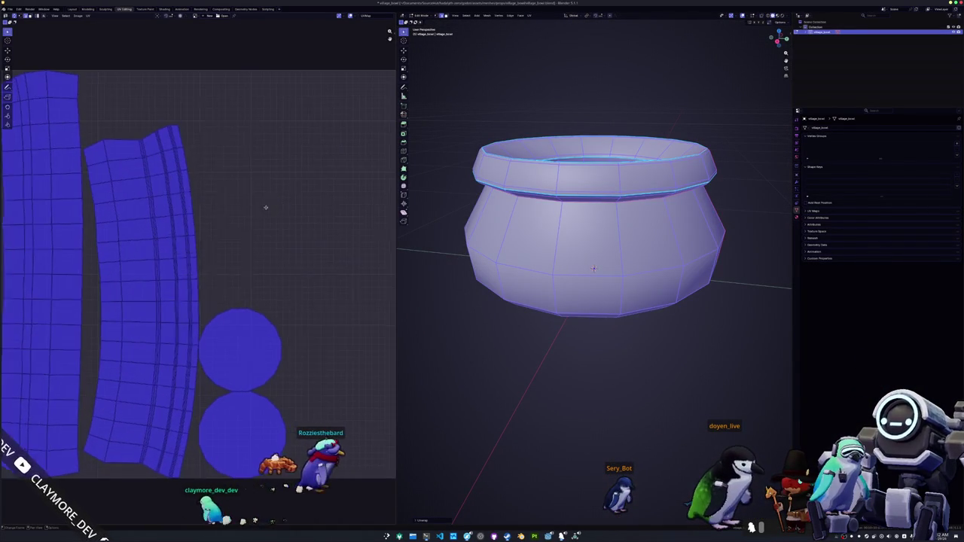
{"action": "scroll", "coordinate": [245, 217], "scroll_direction": "down", "scroll_amount": 2}
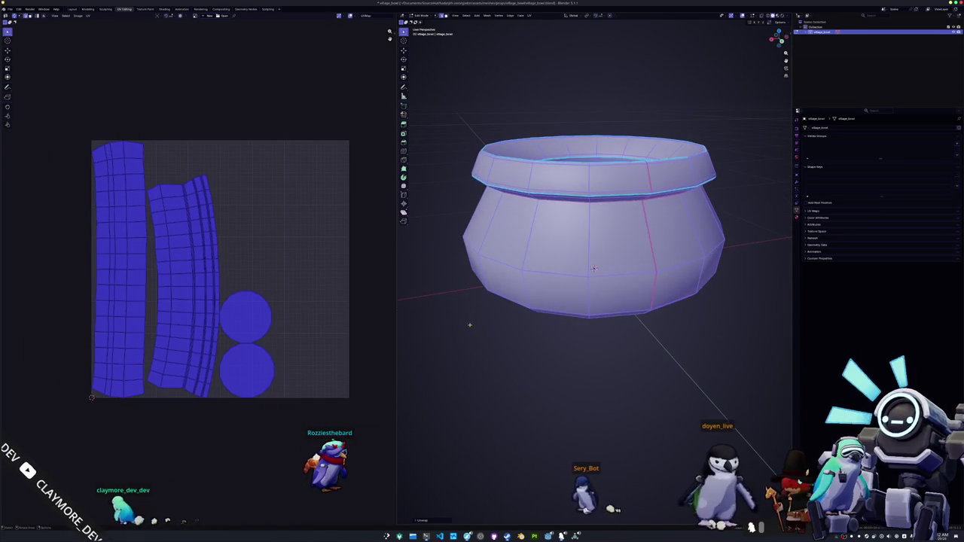
Mark the bowl's inner vertical edge as a seam and re-unwrap with Minimum Stretch
{"action": "key", "text": "alt+a"}
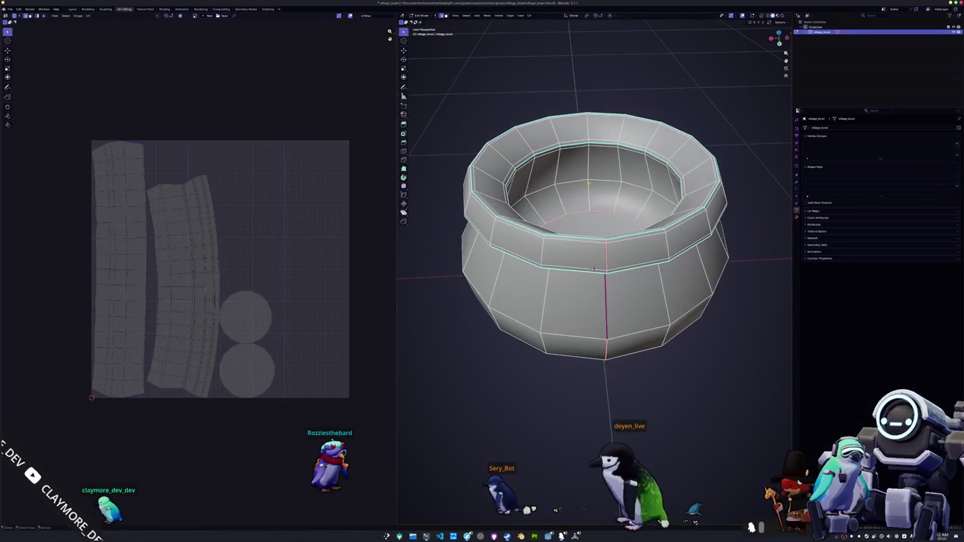
{"action": "key", "text": "KP_8"}
{"action": "key", "text": "KP_8"}
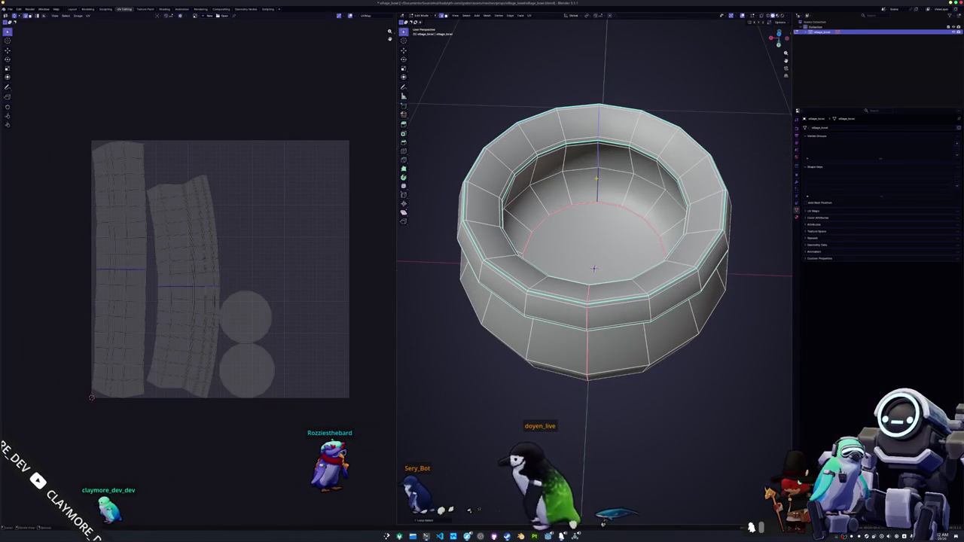
{"action": "right_click", "coordinate": [592, 180]}
{"action": "left_click", "coordinate": [579, 272]}
{"action": "key", "text": "a"}
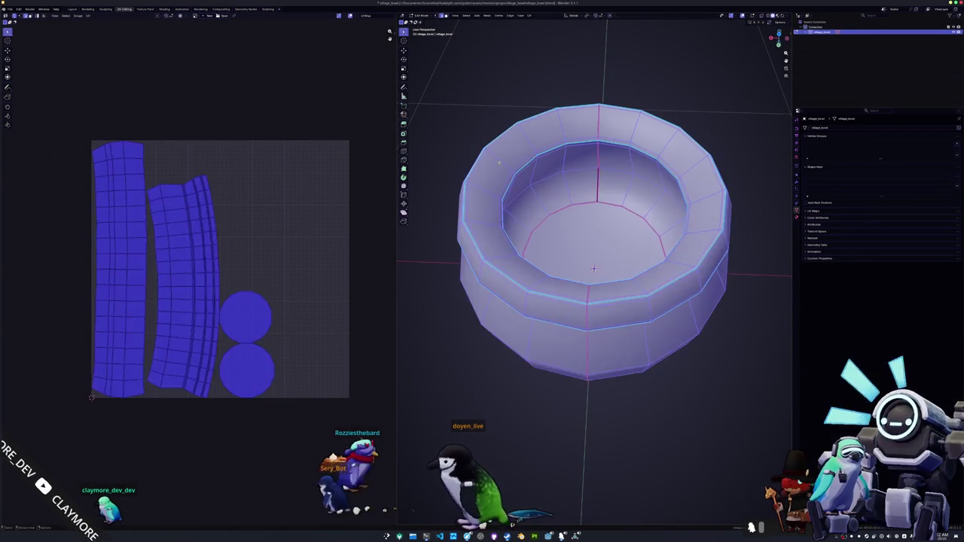
{"action": "left_click", "coordinate": [529, 15]}
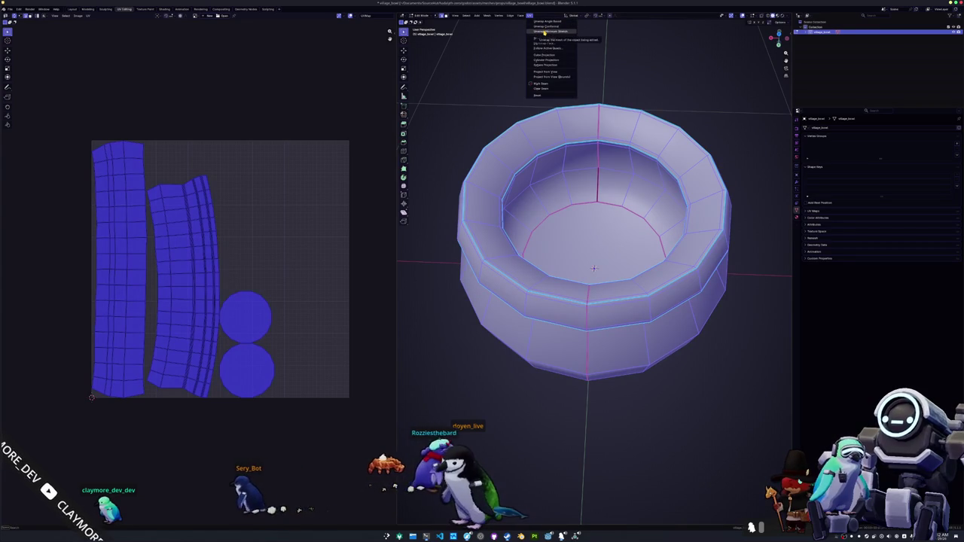
{"action": "left_click", "coordinate": [543, 31]}
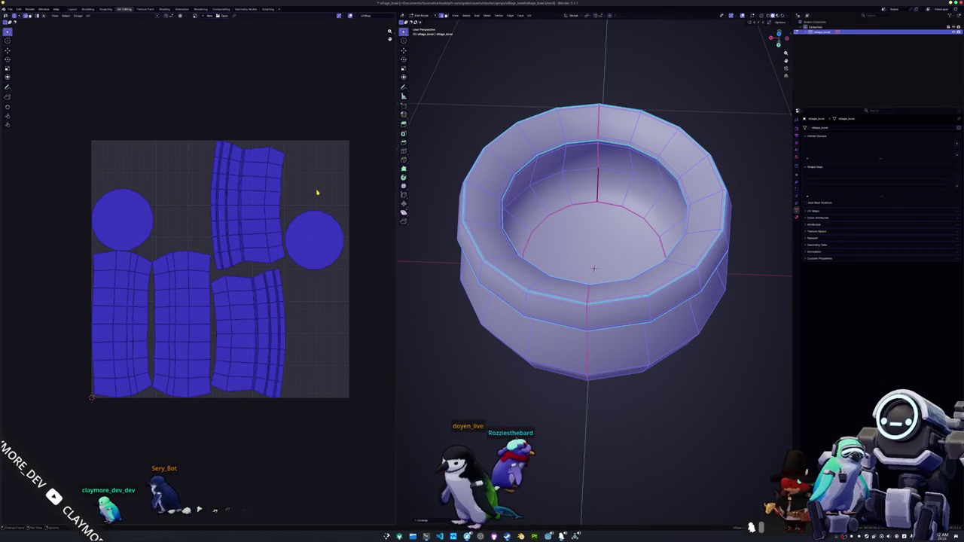
Pack the bowl's UV islands into the square with UVPackmaster
{"action": "key", "text": "n"}
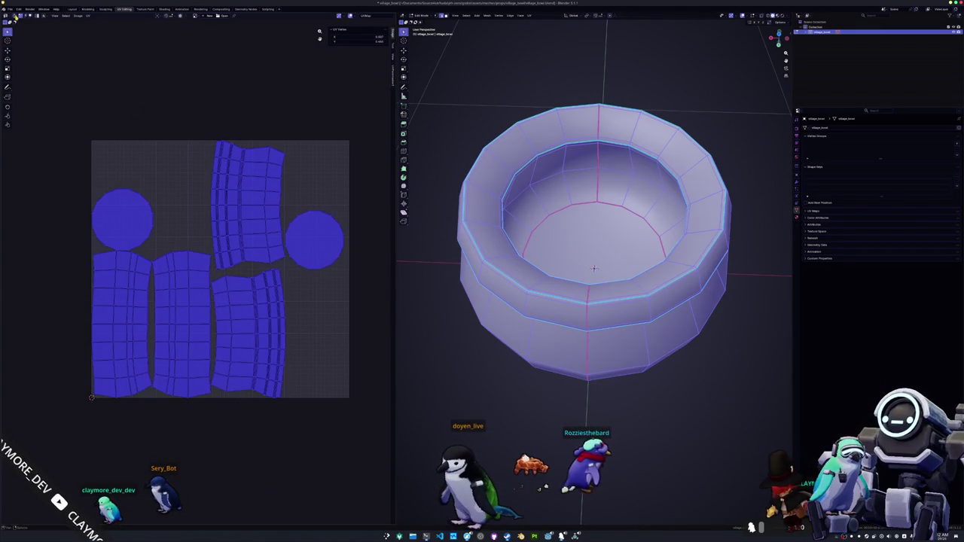
{"action": "left_click", "coordinate": [393, 75]}
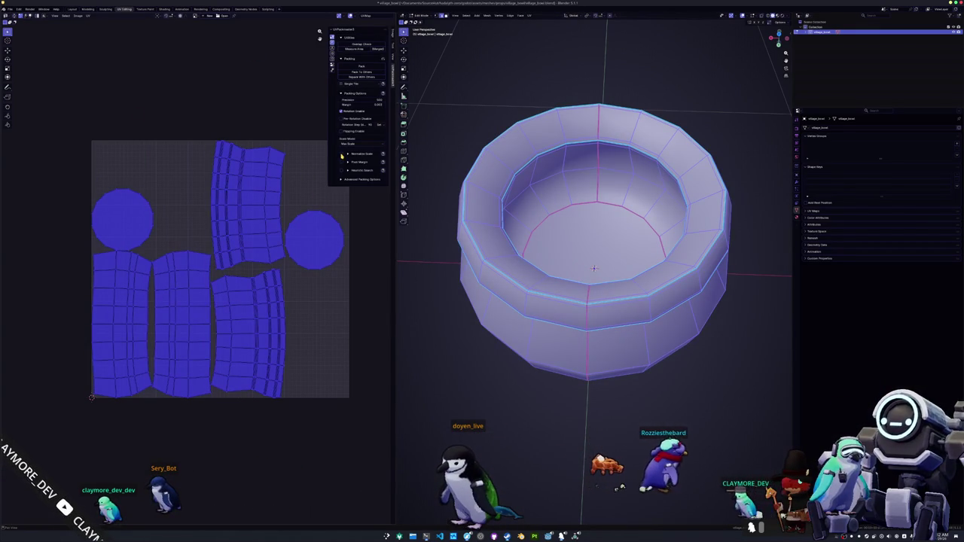
{"action": "left_click", "coordinate": [362, 66]}
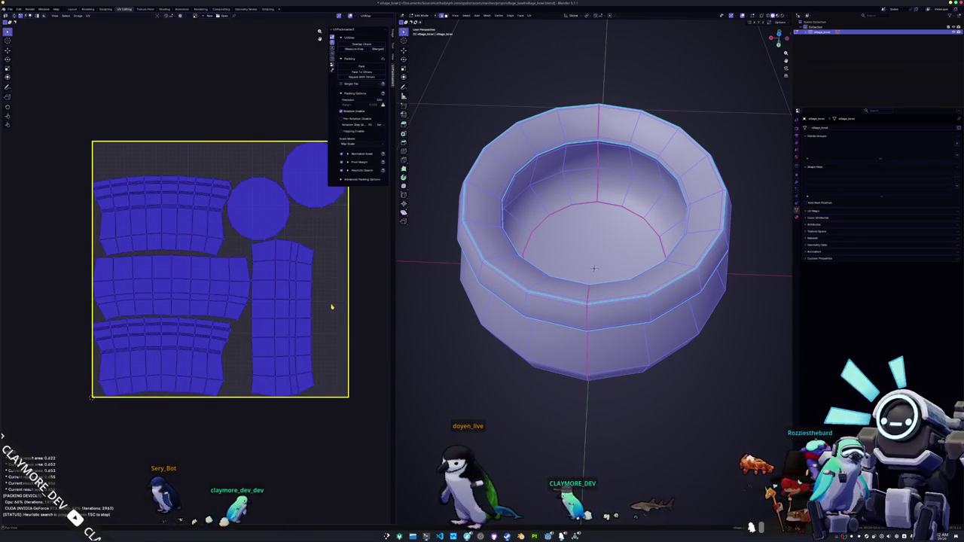
Mark another edge inside the bowl as a seam
{"action": "left_click_drag", "start_coordinate": [429, 334], "coordinate": [459, 328]}
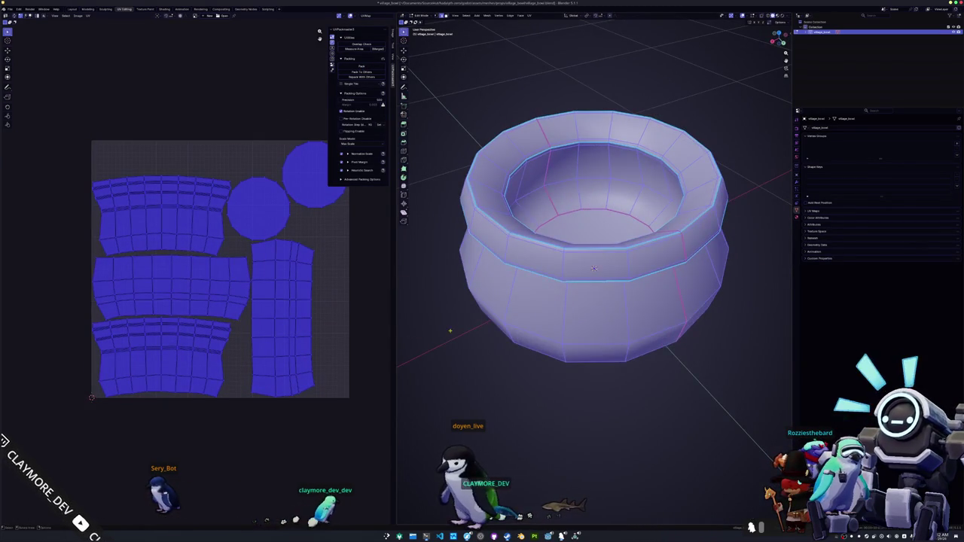
{"action": "scroll", "coordinate": [593, 268], "scroll_direction": "down", "scroll_amount": 4}
{"action": "key", "text": "alt+a"}
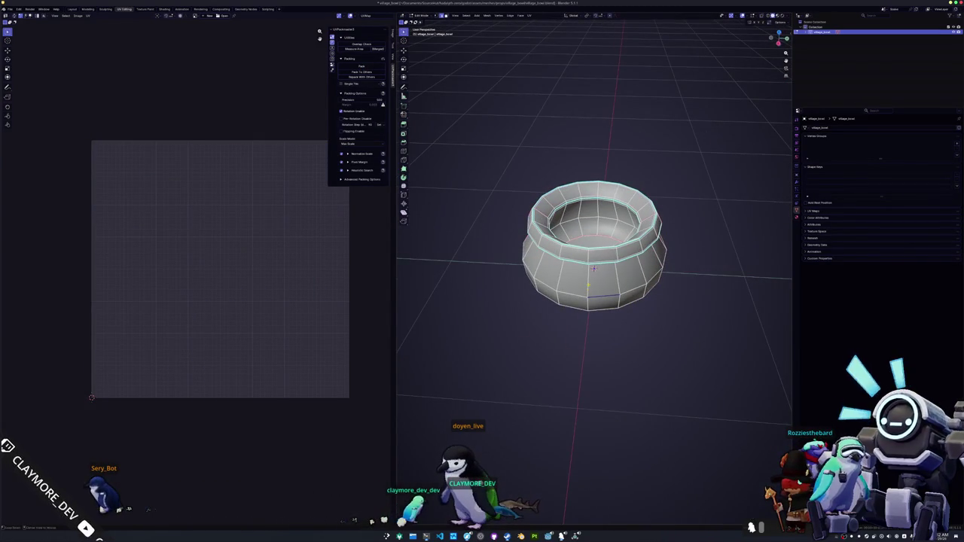
{"action": "left_click_drag", "start_coordinate": [372, 520], "coordinate": [402, 520]}
{"action": "right_click", "coordinate": [598, 224]}
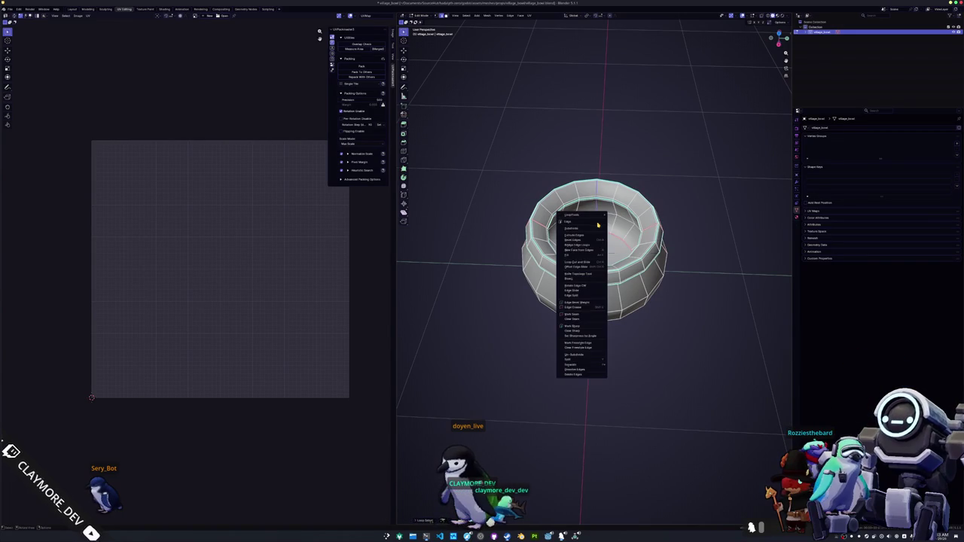
{"action": "left_click", "coordinate": [573, 313]}
{"action": "key", "text": "a"}
{"action": "key", "text": "u"}
{"action": "left_click", "coordinate": [513, 153]}
Re-unwrap the bowl with the new seam and pack the islands to fill the square
{"action": "left_click", "coordinate": [530, 16]}
{"action": "left_click", "coordinate": [536, 23]}
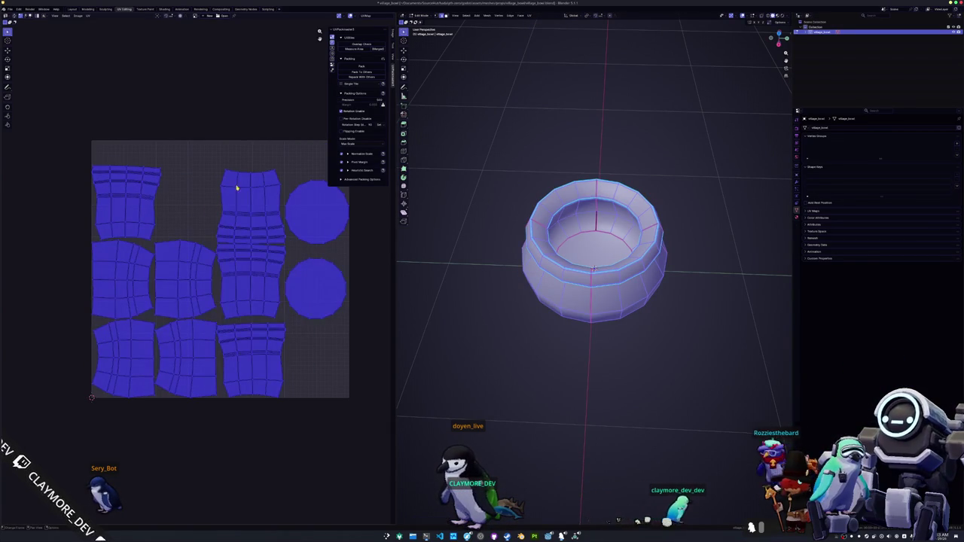
{"action": "left_click", "coordinate": [361, 67]}
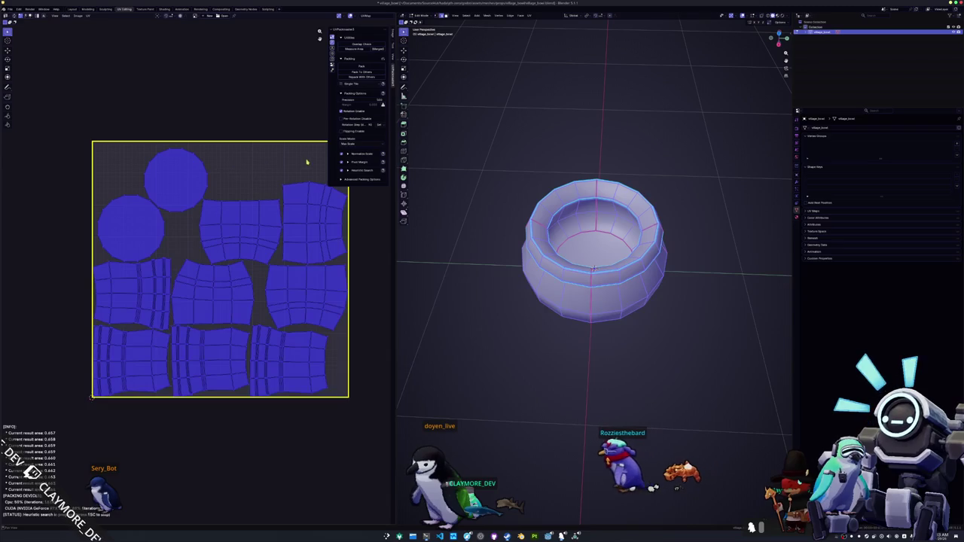
{"action": "scroll", "coordinate": [235, 188], "scroll_direction": "down", "scroll_amount": 1}
{"action": "key", "text": "Home"}
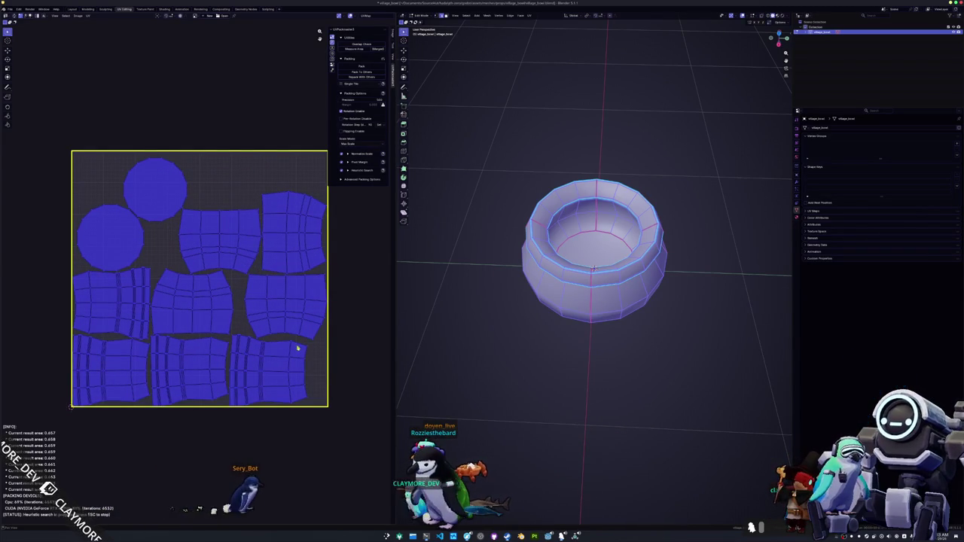
{"action": "mouse_move", "coordinate": [426, 537]}
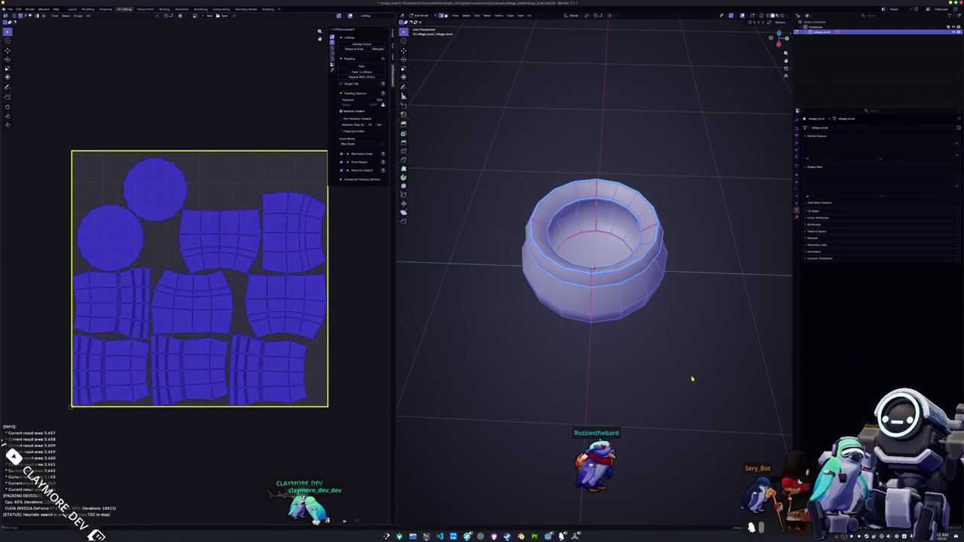
{"action": "left_click_drag", "start_coordinate": [560, 375], "coordinate": [540, 330]}
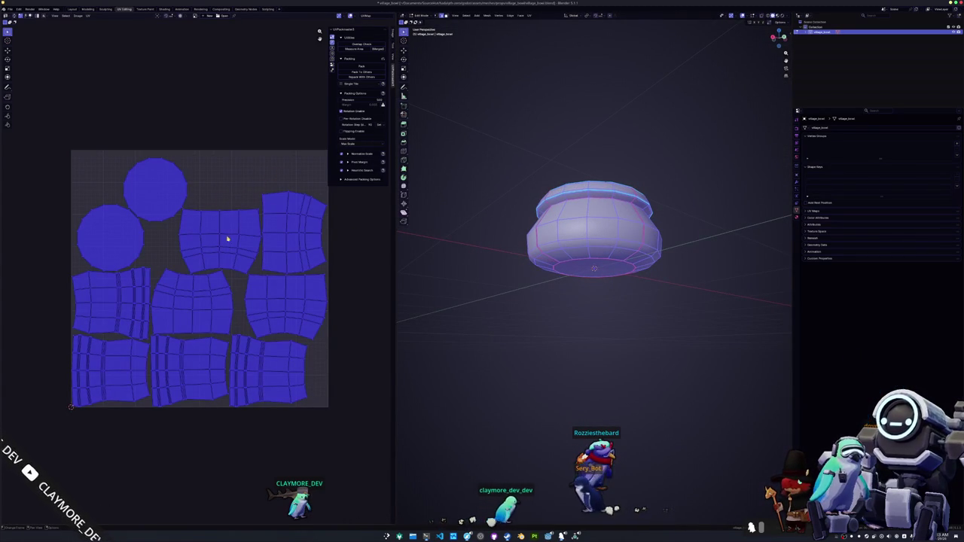
{"action": "key", "text": "alt+a"}
{"action": "mouse_move", "coordinate": [543, 322]}
{"action": "left_mouse_down"}
{"action": "mouse_move", "coordinate": [563, 304]}
{"action": "mouse_move", "coordinate": [563, 256]}
{"action": "mouse_move", "coordinate": [606, 244]}
{"action": "mouse_move", "coordinate": [595, 309]}
{"action": "left_mouse_up"}
{"action": "right_click", "coordinate": [497, 327]}
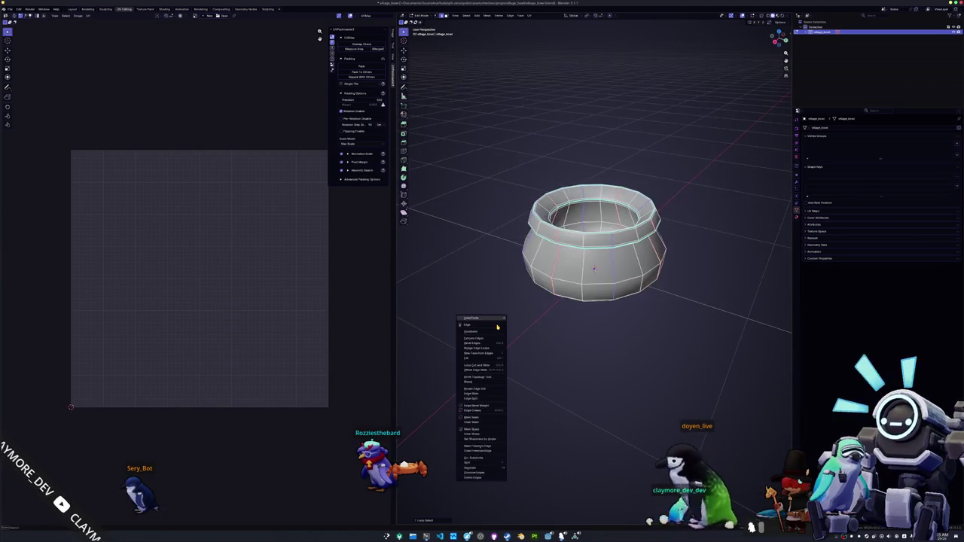
Mark the selected pot edges as seams, re-unwrap the whole pot, and return to Object Mode
{"action": "left_click", "coordinate": [471, 418]}
{"action": "key", "text": "a"}
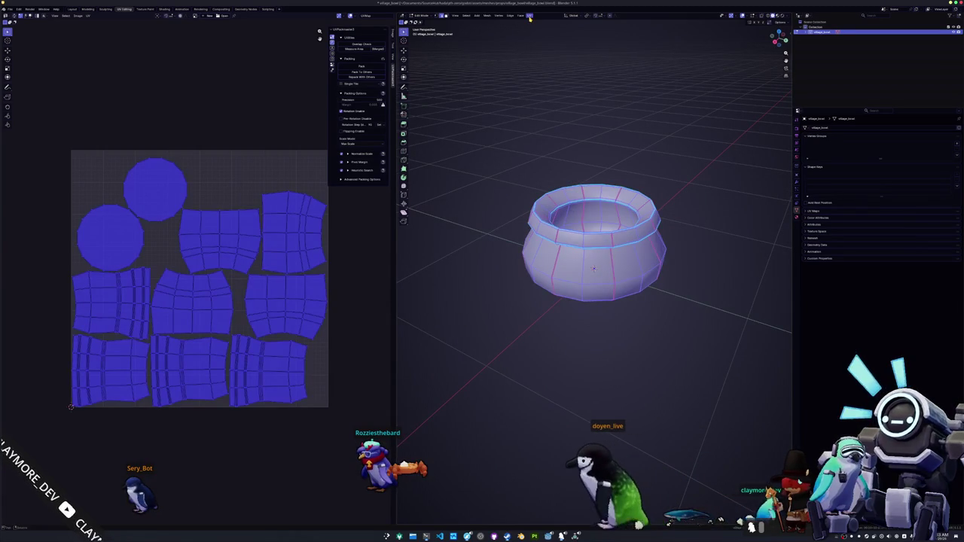
{"action": "left_click", "coordinate": [529, 16]}
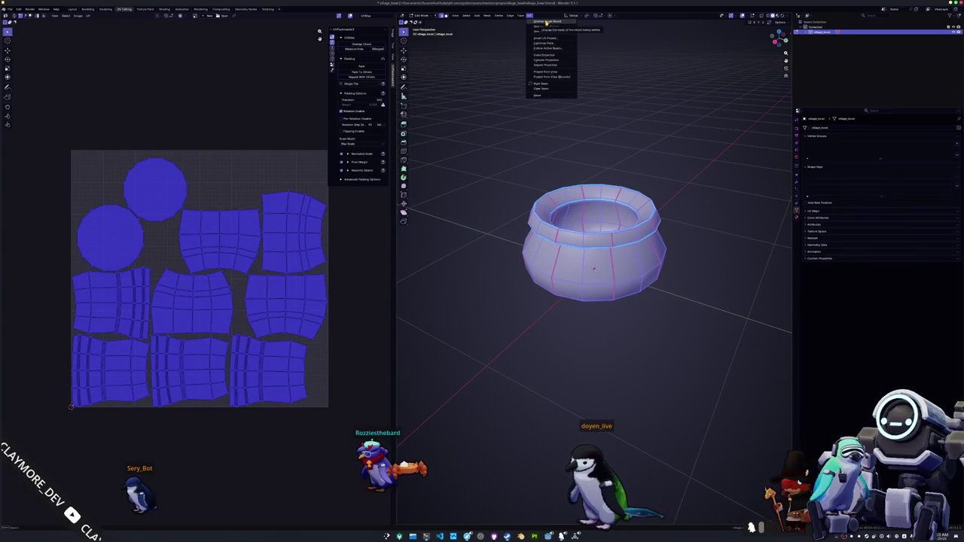
{"action": "left_click", "coordinate": [543, 30]}
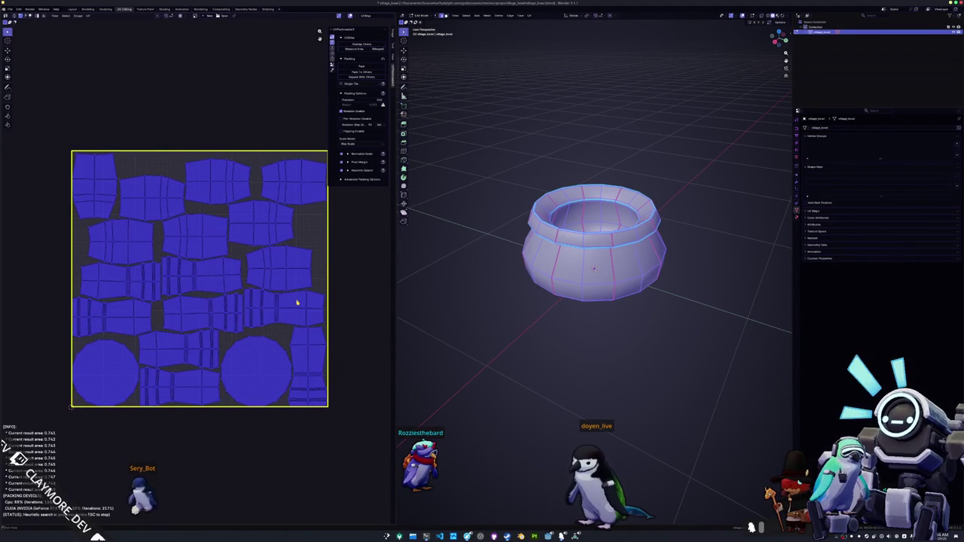
{"action": "key", "text": "Tab"}
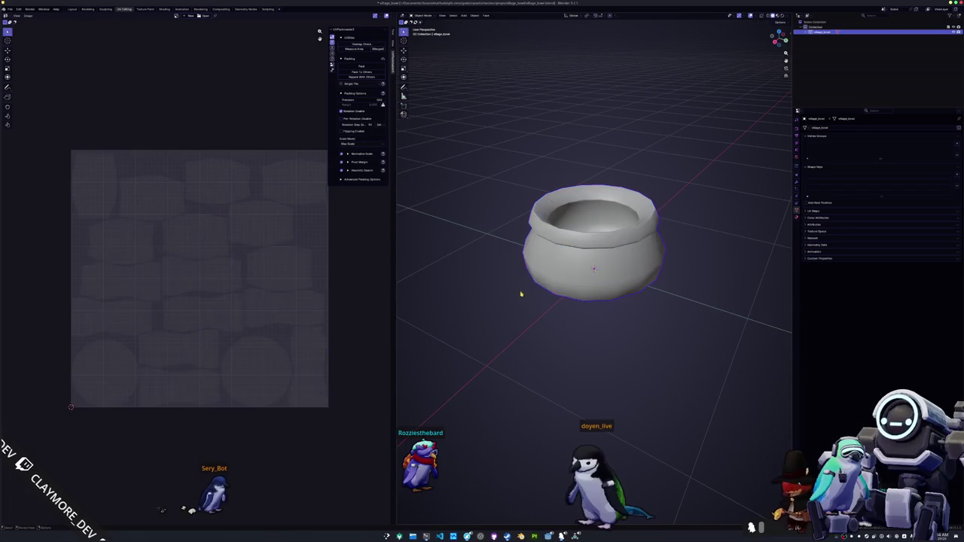
Export the pot as an FBX file into the exports folder
{"action": "left_click", "coordinate": [10, 9]}
{"action": "mouse_move", "coordinate": [25, 91]}
{"action": "left_click", "coordinate": [72, 131]}
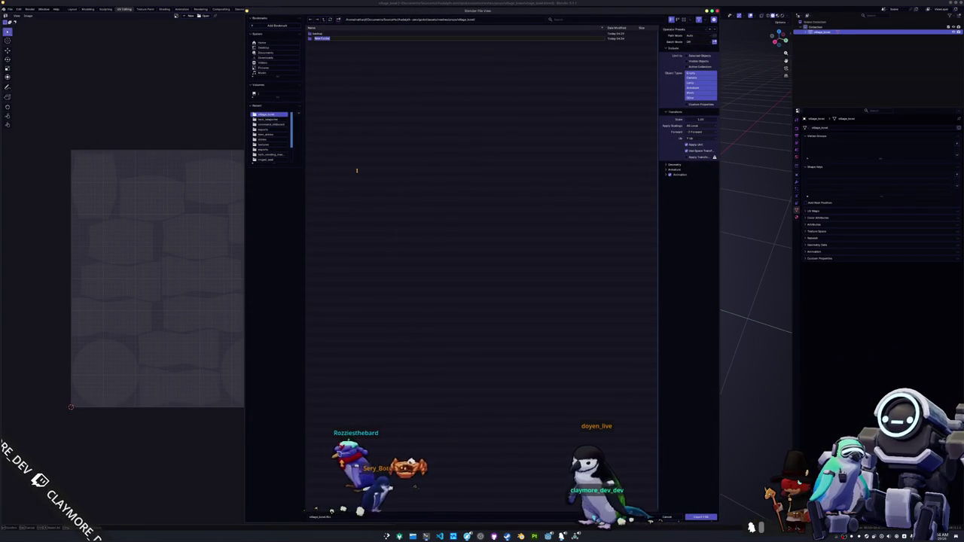
{"action": "left_click", "coordinate": [320, 39]}
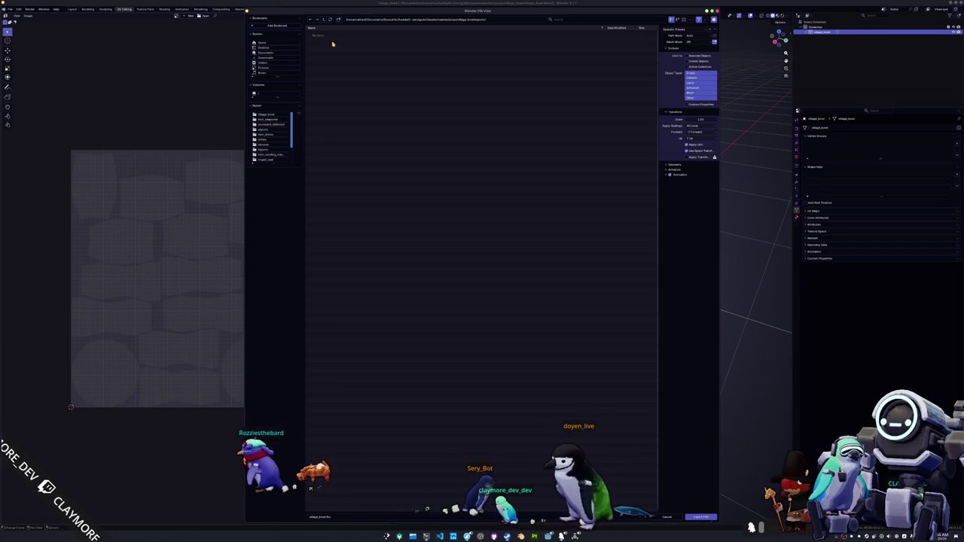
{"action": "left_click", "coordinate": [694, 518]}
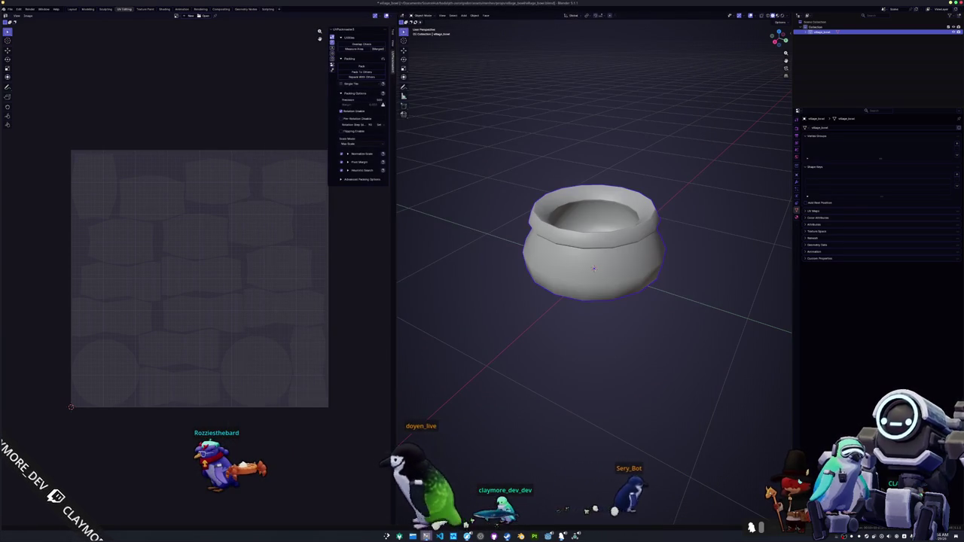
Run ./build_all.sh in the terminal to build the project, then go back to Blender
{"action": "key", "text": "alt+Tab"}
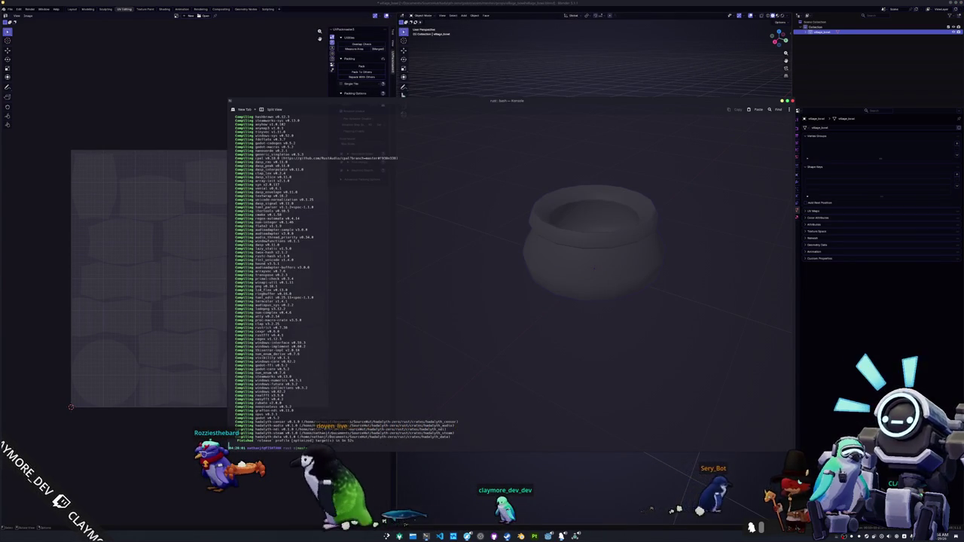
{"action": "type", "text": "./b"}
{"action": "key", "text": "Tab"}
{"action": "key", "text": "Tab"}
{"action": "type", "text": "_all.sh"}
{"action": "key", "text": "Return"}
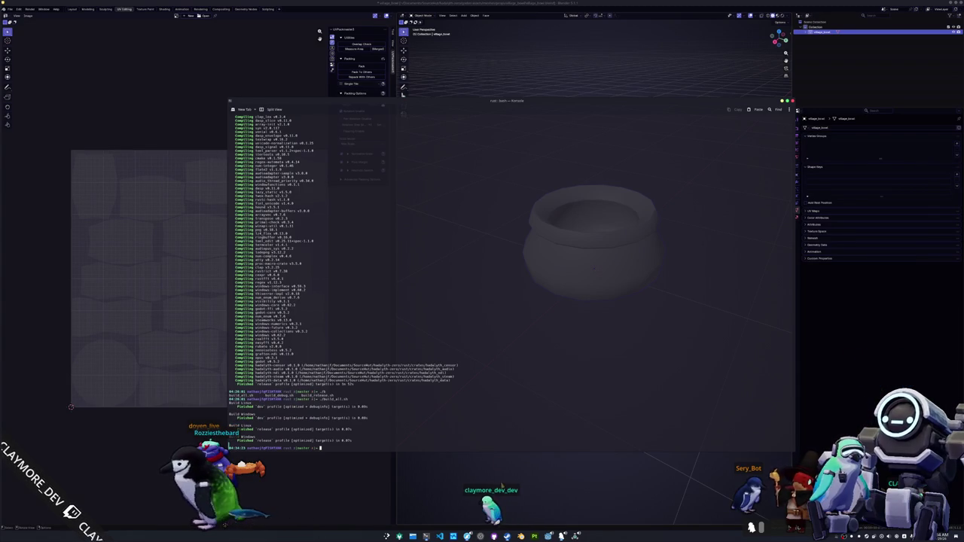
{"action": "key", "text": "alt+Tab"}
Export the bowl as glTF 2.0 with Images set to None and Animation unchecked
{"action": "left_click", "coordinate": [10, 8]}
{"action": "mouse_move", "coordinate": [31, 91]}
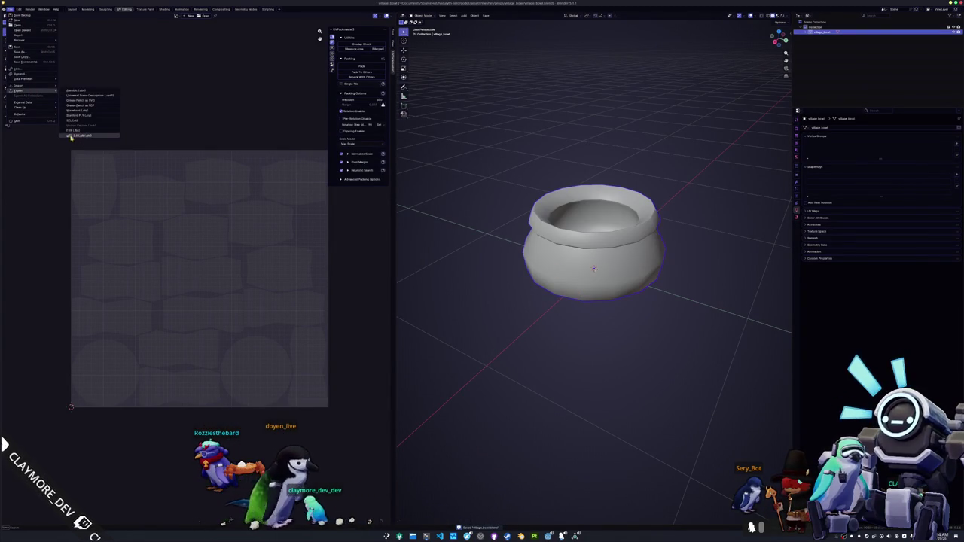
{"action": "left_click", "coordinate": [98, 143]}
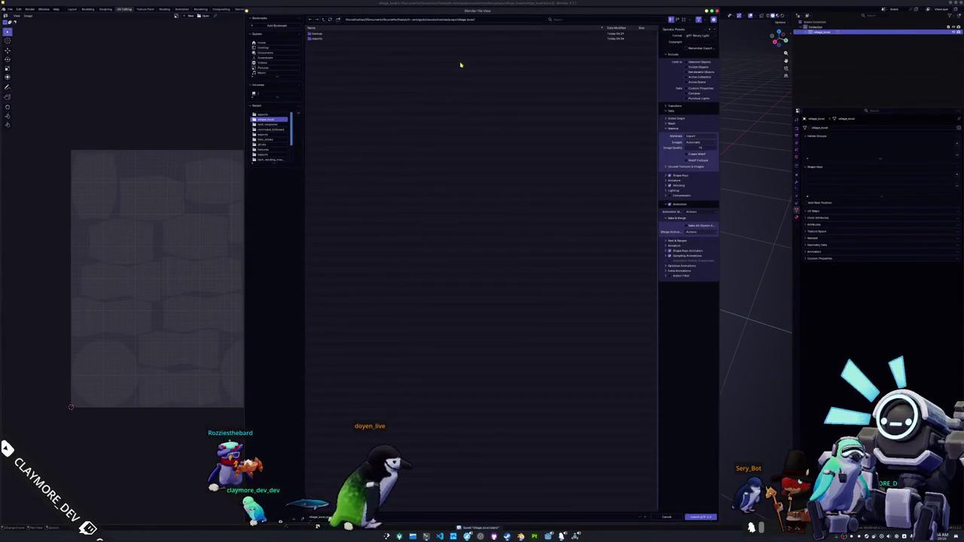
{"action": "left_click", "coordinate": [691, 141]}
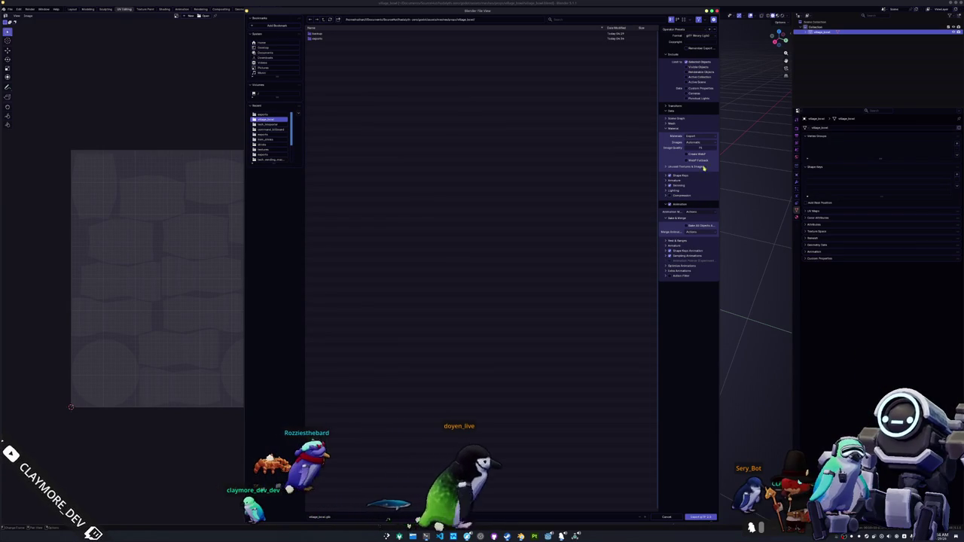
{"action": "left_click", "coordinate": [691, 160]}
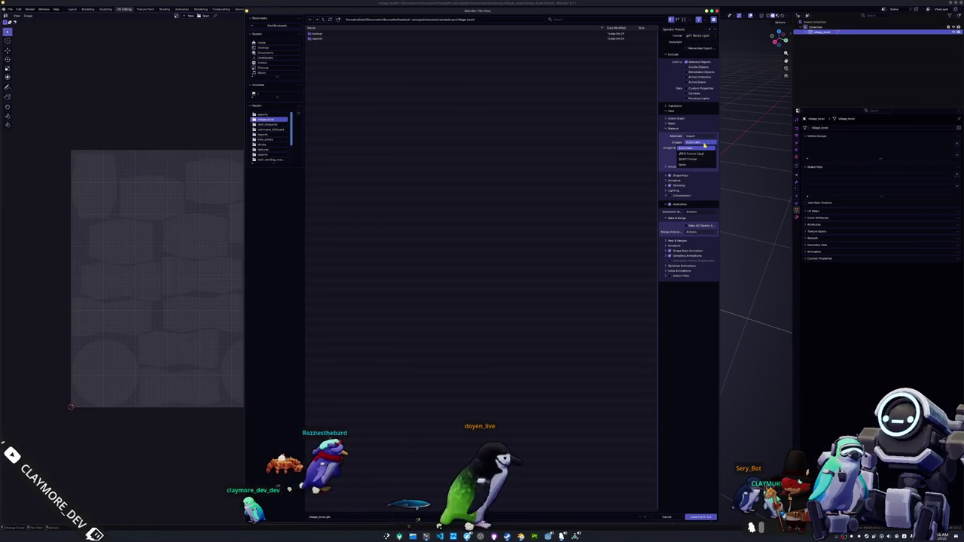
{"action": "left_click", "coordinate": [669, 198]}
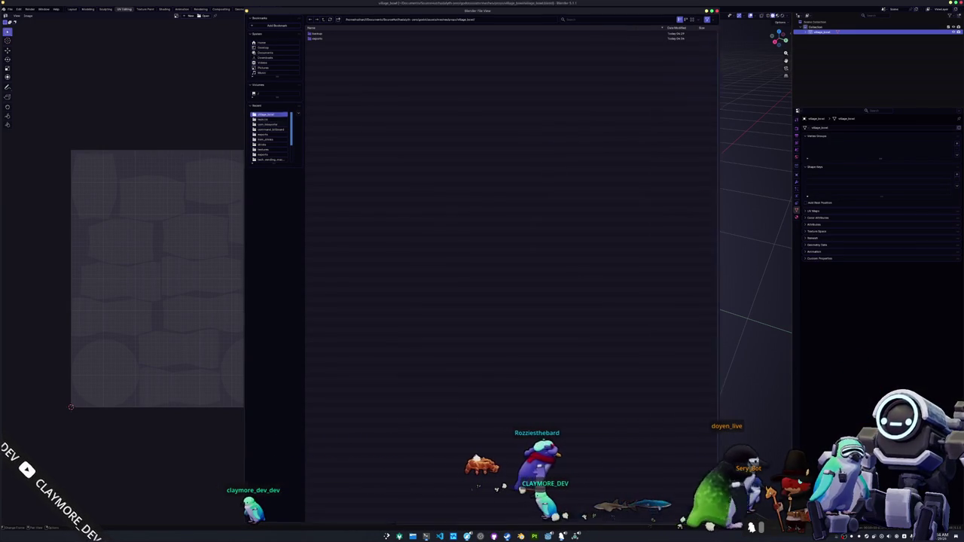
{"action": "left_click", "coordinate": [612, 516]}
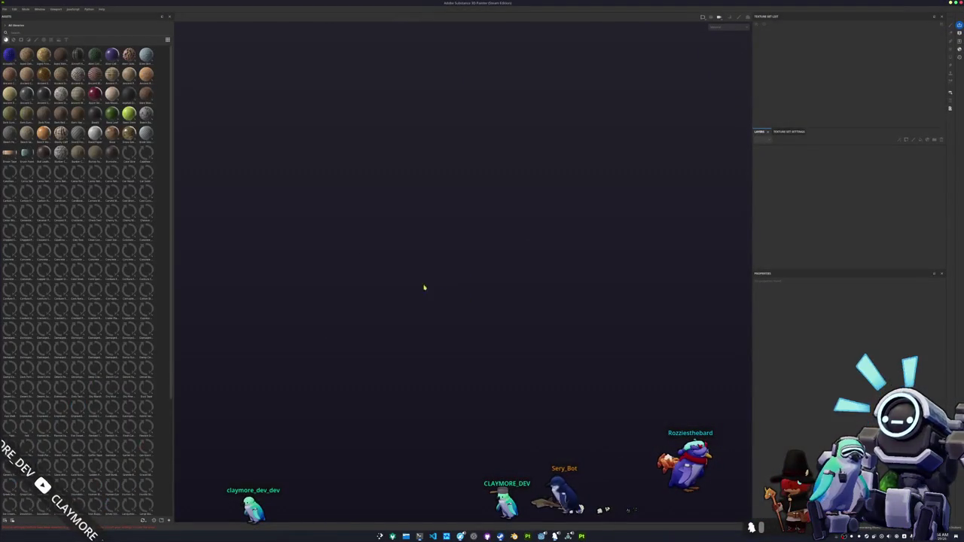
Create a new texturing project using the exported bowl mesh file
{"action": "left_click", "coordinate": [5, 9]}
{"action": "left_click", "coordinate": [19, 15]}
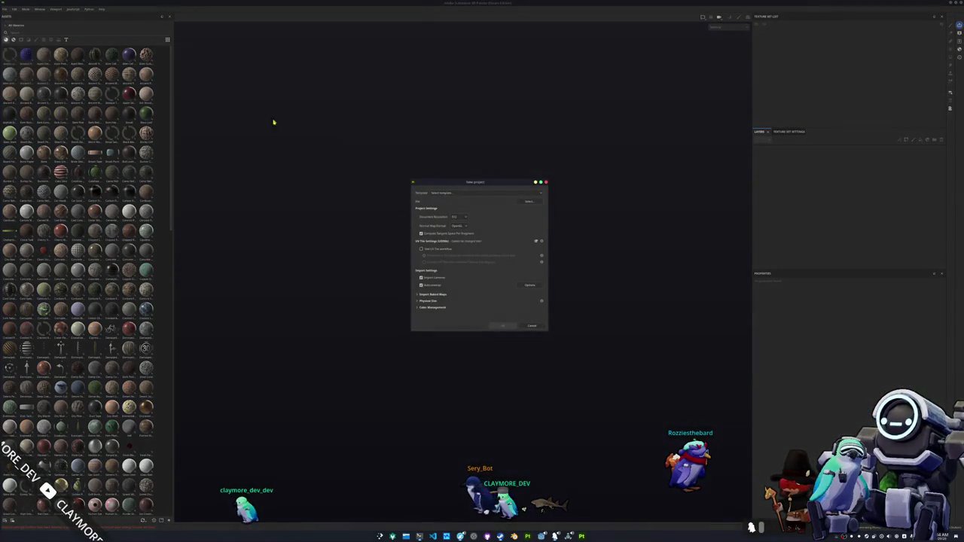
{"action": "left_click", "coordinate": [529, 202]}
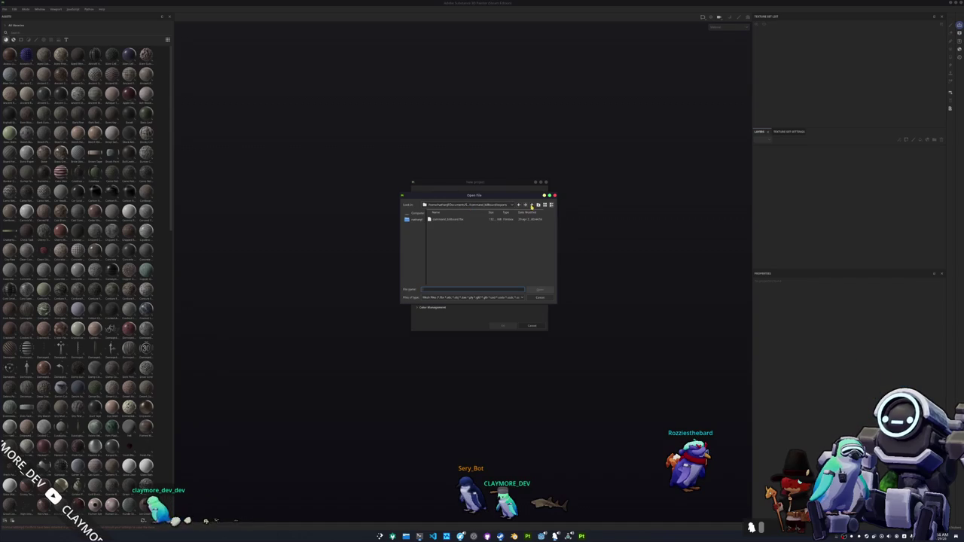
{"action": "left_click", "coordinate": [539, 241]}
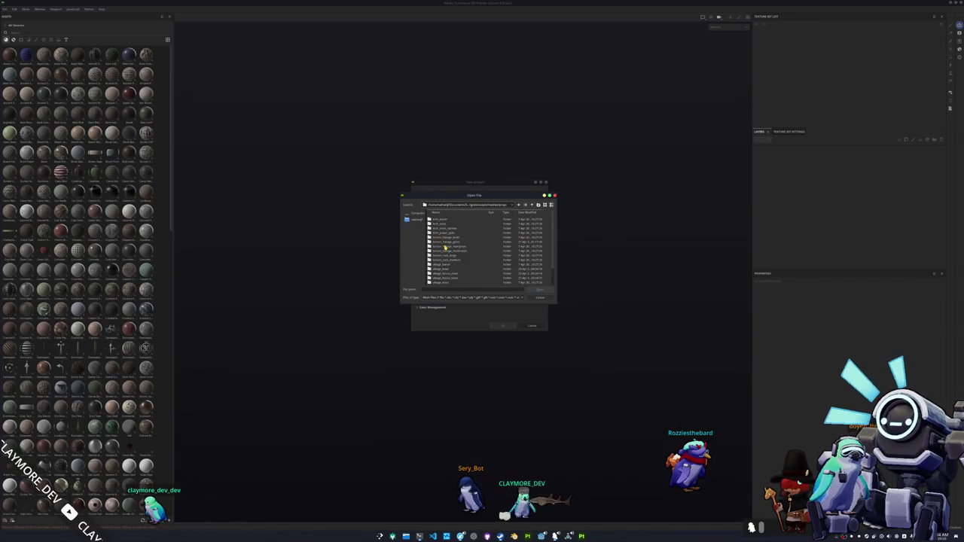
{"action": "double_click", "coordinate": [446, 254]}
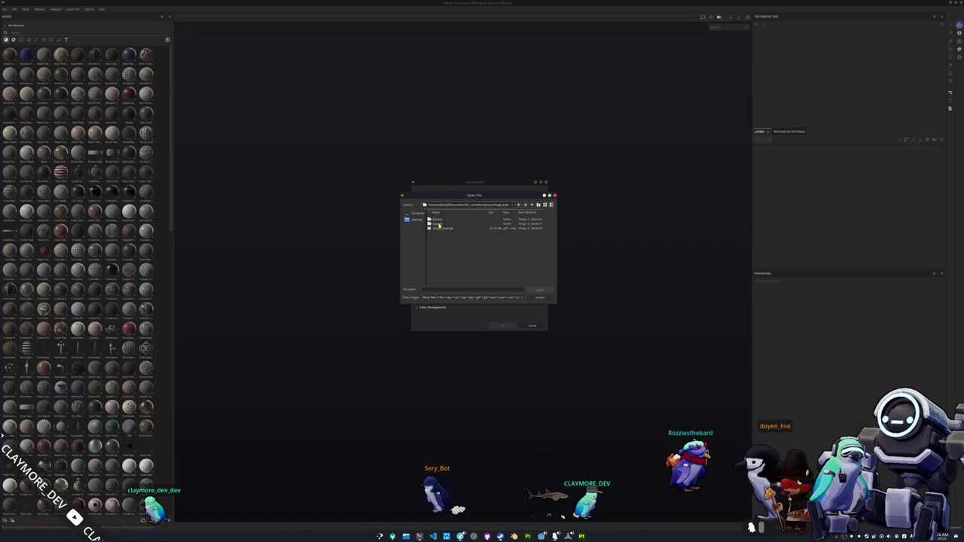
{"action": "double_click", "coordinate": [443, 220]}
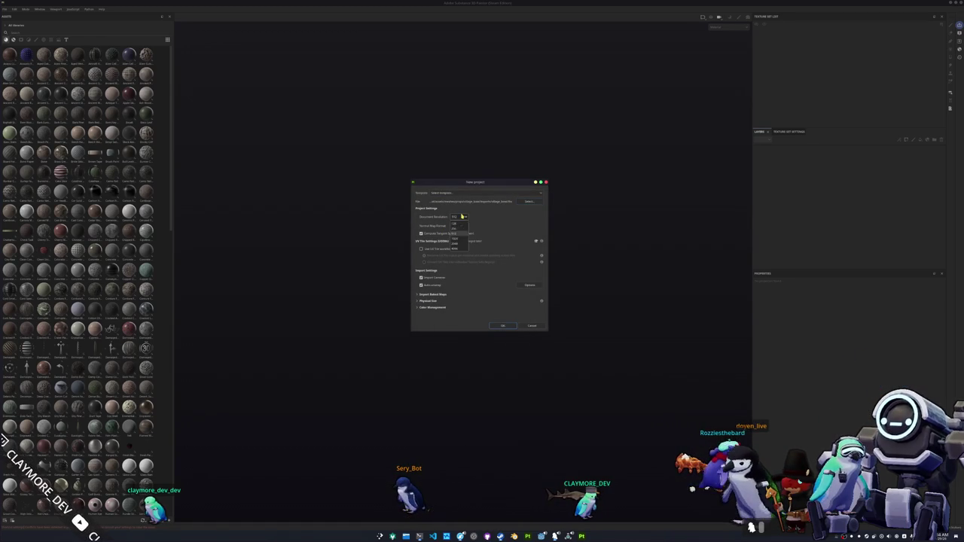
{"action": "left_click", "coordinate": [503, 326]}
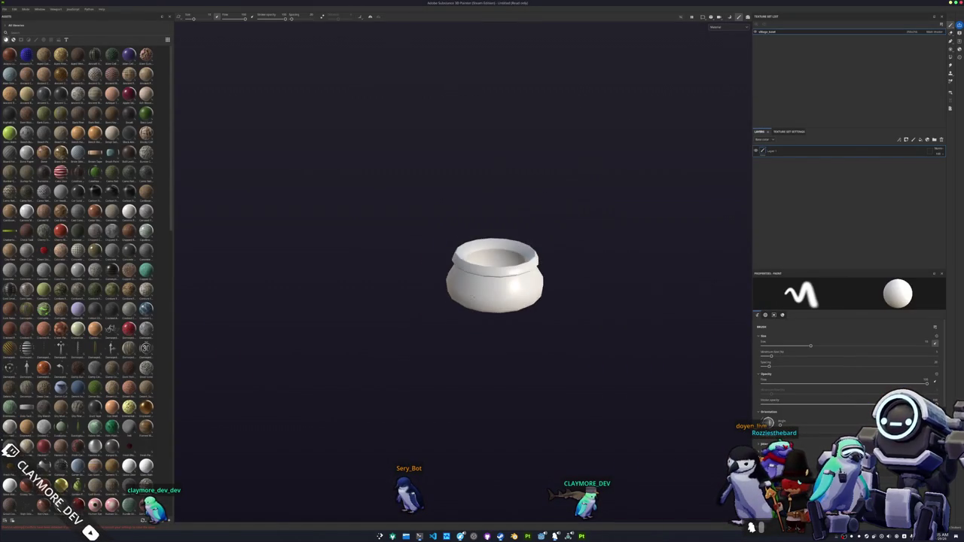
Bake the bowl's mesh maps at the chosen output size and return to painting mode
{"action": "key", "text": "ctrl+shift+b"}
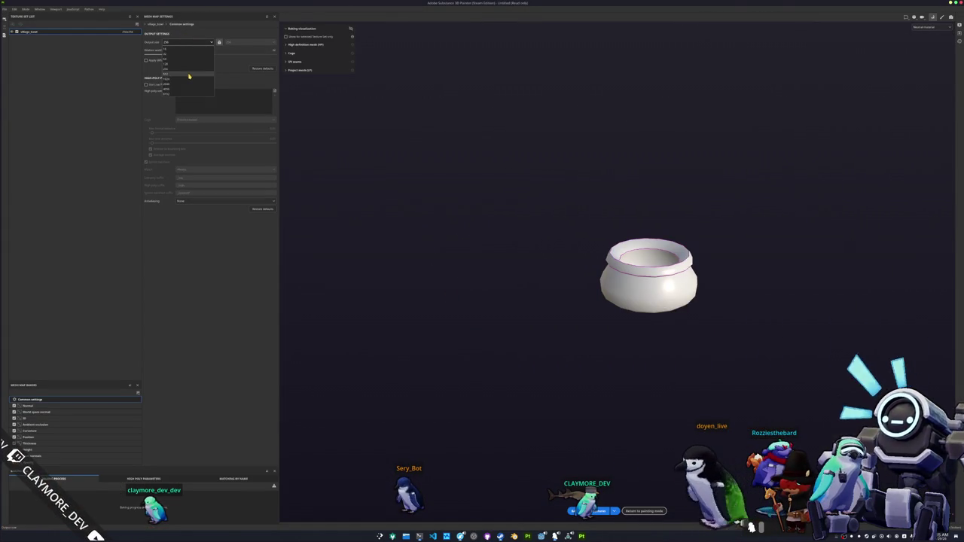
{"action": "left_click", "coordinate": [189, 76]}
{"action": "left_click", "coordinate": [591, 510]}
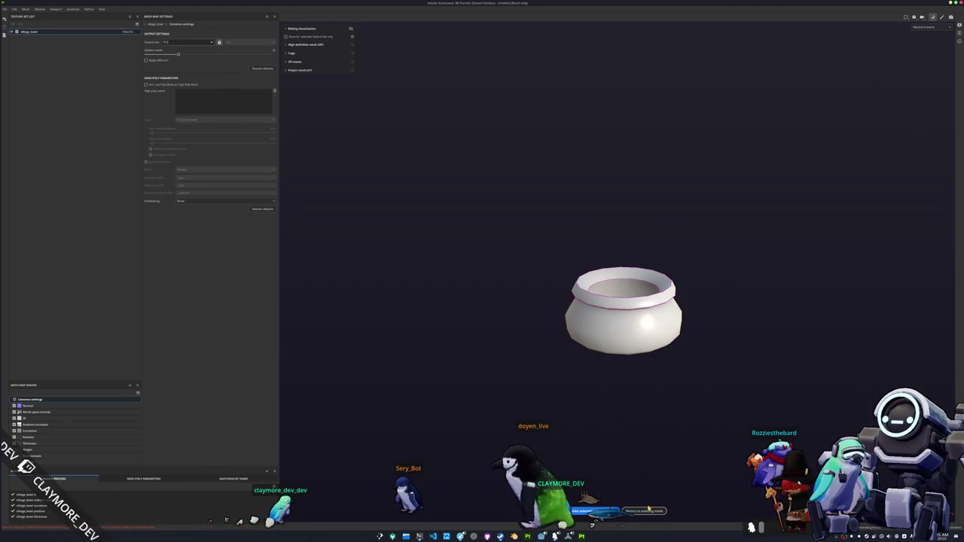
{"action": "left_click", "coordinate": [645, 511]}
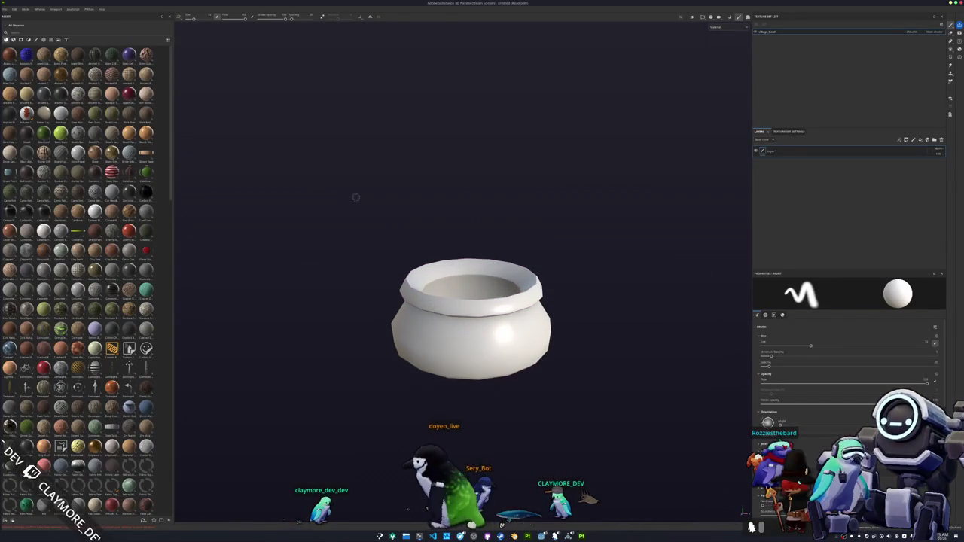
{"action": "left_click", "coordinate": [25, 36]}
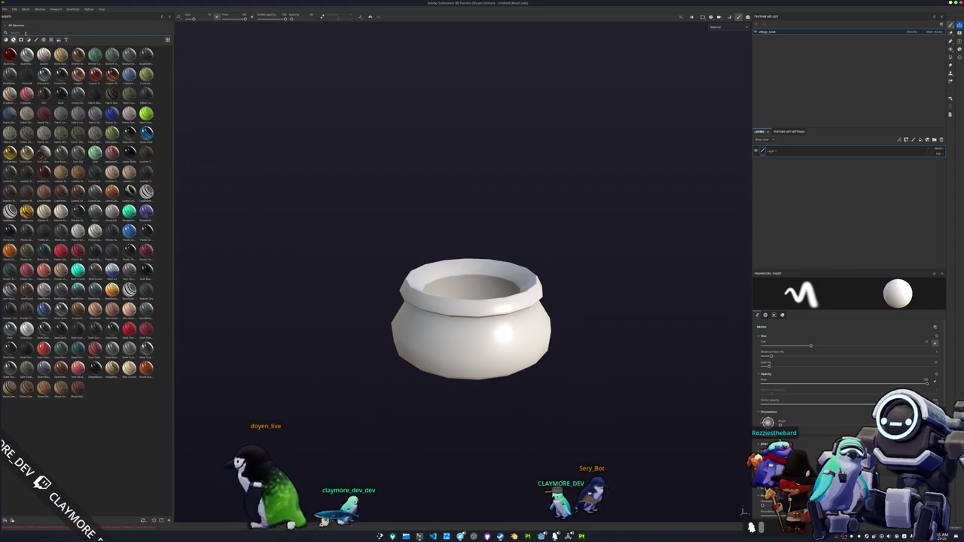
Search the Assets shelf for wood and iron materials and apply one to the bowl
{"action": "type", "text": "wood"}
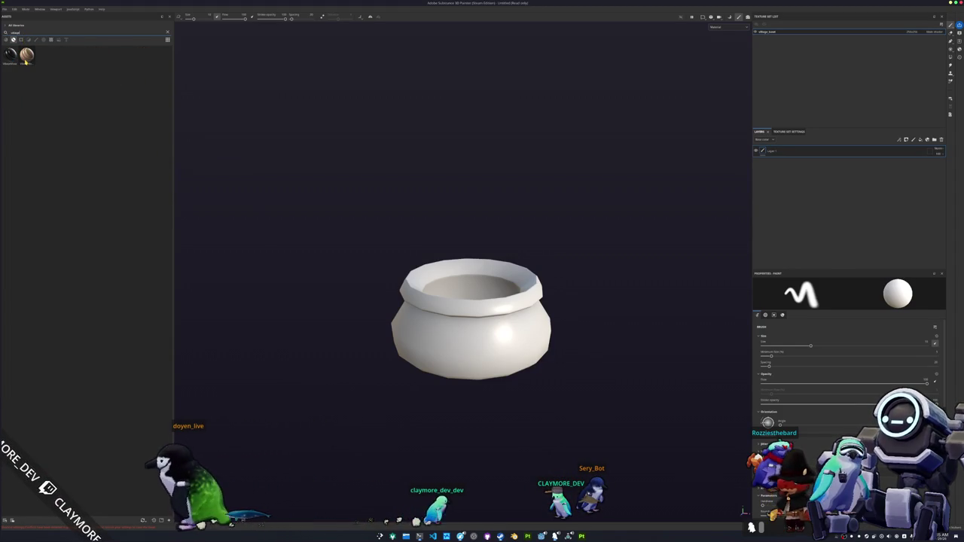
{"action": "mouse_move", "coordinate": [12, 59]}
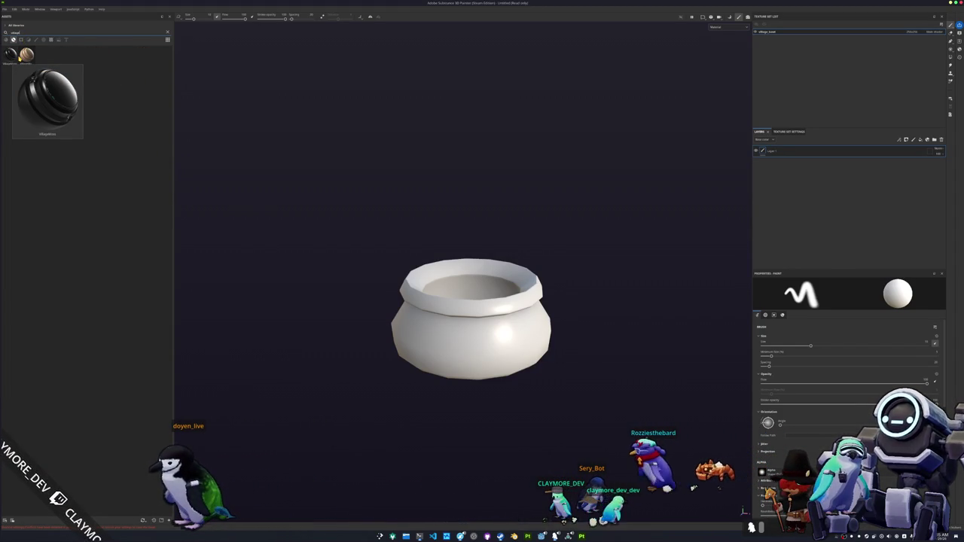
{"action": "type", "text": "iron"}
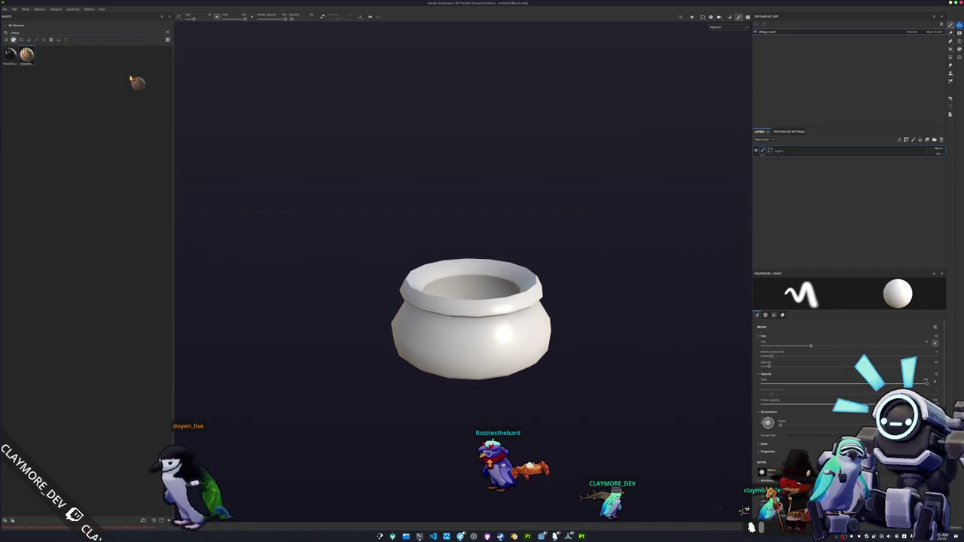
{"action": "left_click_drag", "start_coordinate": [809, 184], "coordinate": [807, 182]}
{"action": "scroll", "coordinate": [614, 220], "scroll_direction": "down", "scroll_amount": 1}
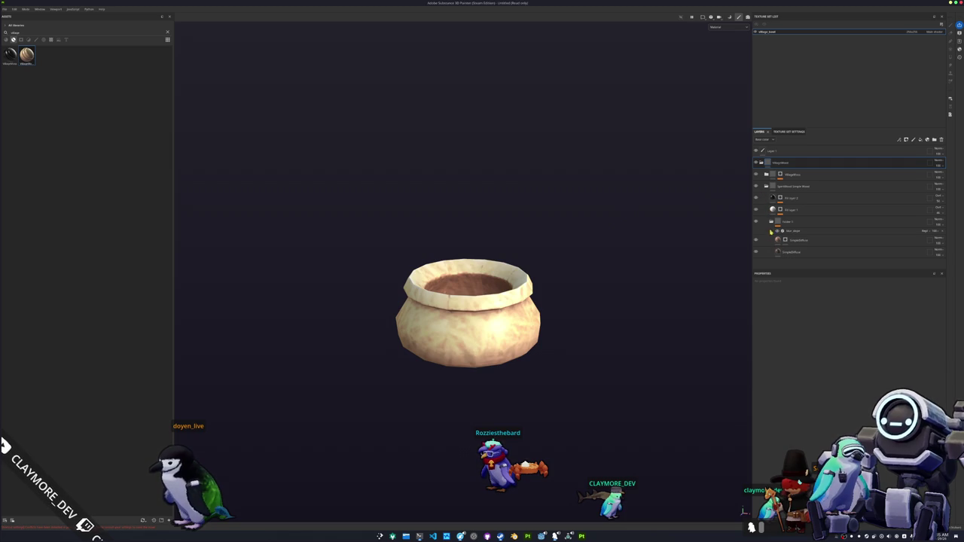
Layer the 'spot' stone material on top of the bowl's stack
{"action": "key", "text": "BackSpace"}
{"action": "type", "text": "spot"}
{"action": "left_click_drag", "start_coordinate": [10, 54], "coordinate": [785, 158]}
{"action": "left_click", "coordinate": [718, 28]}
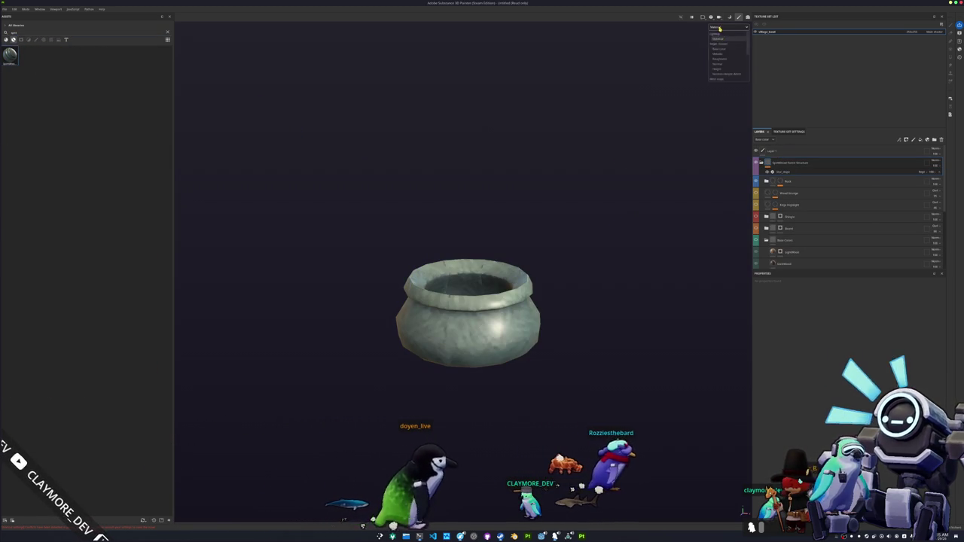
Switch the viewport to the base colour channel and inspect inside the bowl
{"action": "left_click", "coordinate": [723, 42]}
{"action": "scroll", "coordinate": [571, 186], "scroll_direction": "down", "scroll_amount": 1}
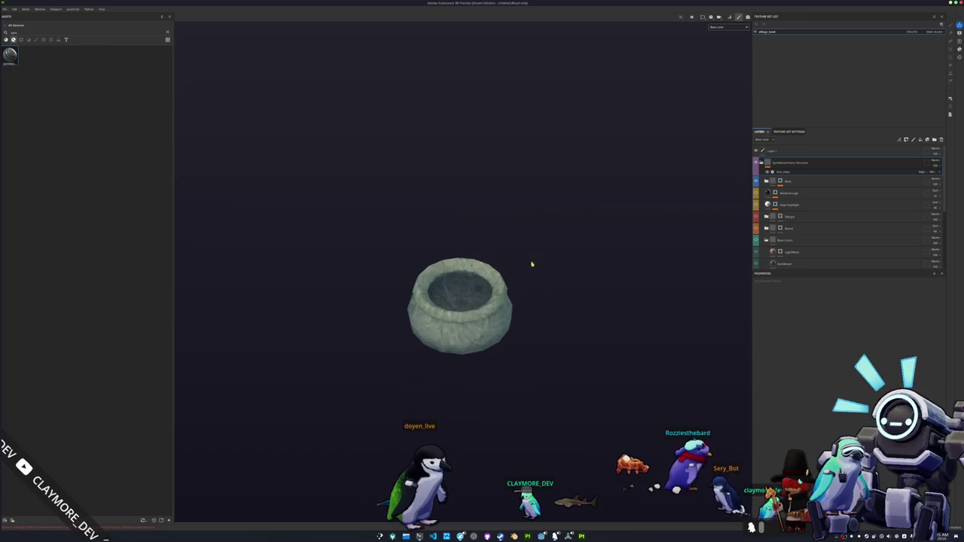
{"action": "scroll", "coordinate": [535, 260], "scroll_direction": "up", "scroll_amount": 5}
{"action": "left_click_drag", "start_coordinate": [546, 288], "coordinate": [474, 291]}
{"action": "scroll", "coordinate": [473, 290], "scroll_direction": "up", "scroll_amount": 3}
{"action": "scroll", "coordinate": [473, 297], "scroll_direction": "down", "scroll_amount": 4}
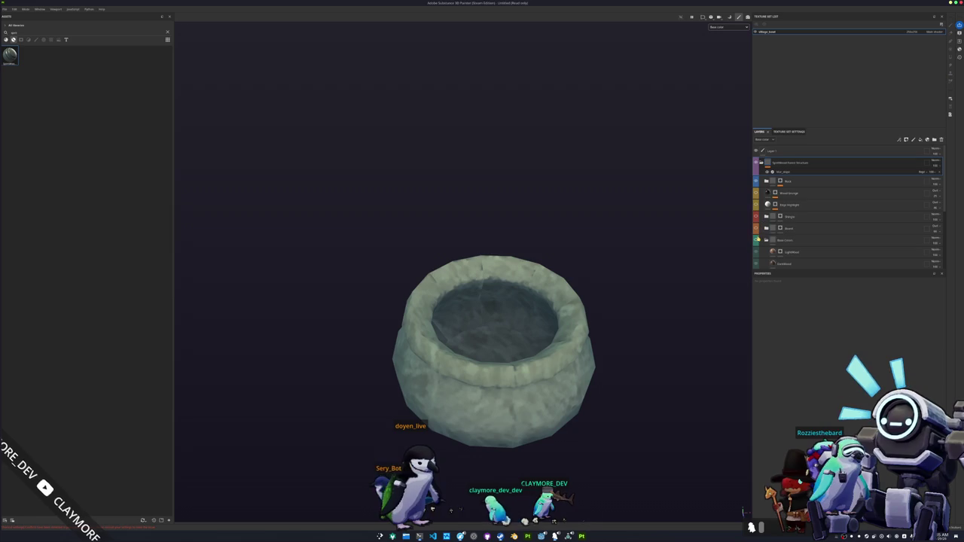
{"action": "scroll", "coordinate": [756, 239], "scroll_direction": "down", "scroll_amount": 2}
{"action": "scroll", "coordinate": [756, 230], "scroll_direction": "up", "scroll_amount": 2}
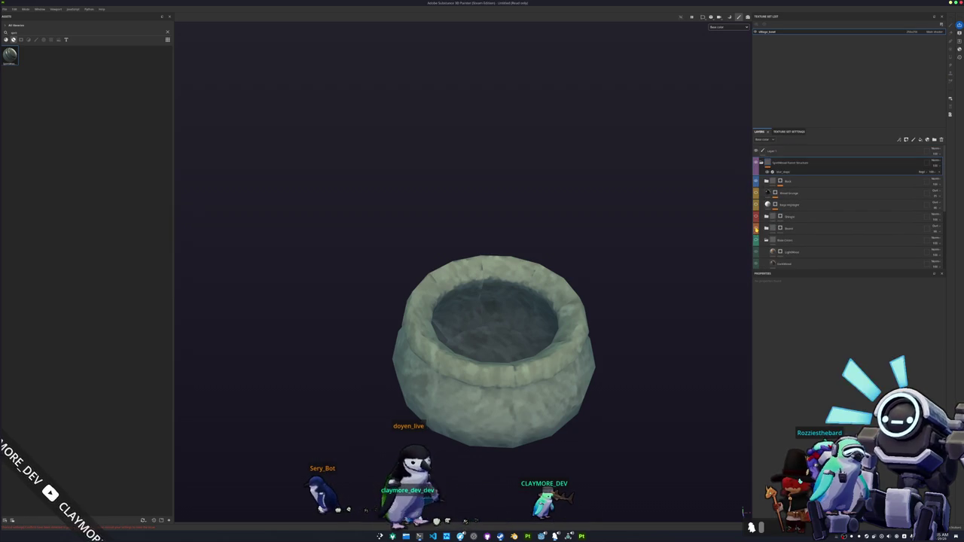
{"action": "scroll", "coordinate": [761, 224], "scroll_direction": "down", "scroll_amount": 1}
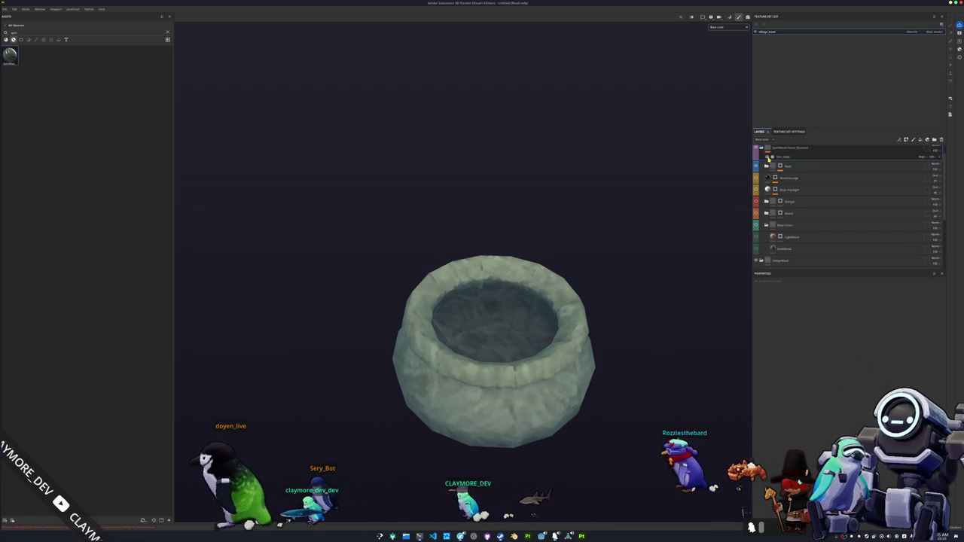
{"action": "scroll", "coordinate": [757, 244], "scroll_direction": "up", "scroll_amount": 1}
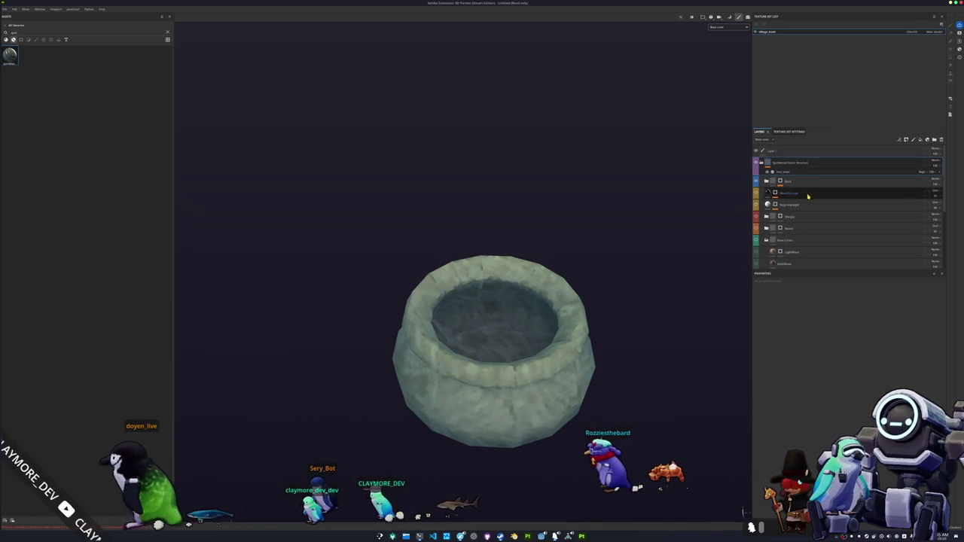
Collapse the VillageMesh folder, expand Rock, and select the blur_slope filter
{"action": "left_click", "coordinate": [768, 193]}
{"action": "scroll", "coordinate": [767, 177], "scroll_direction": "down", "scroll_amount": 2}
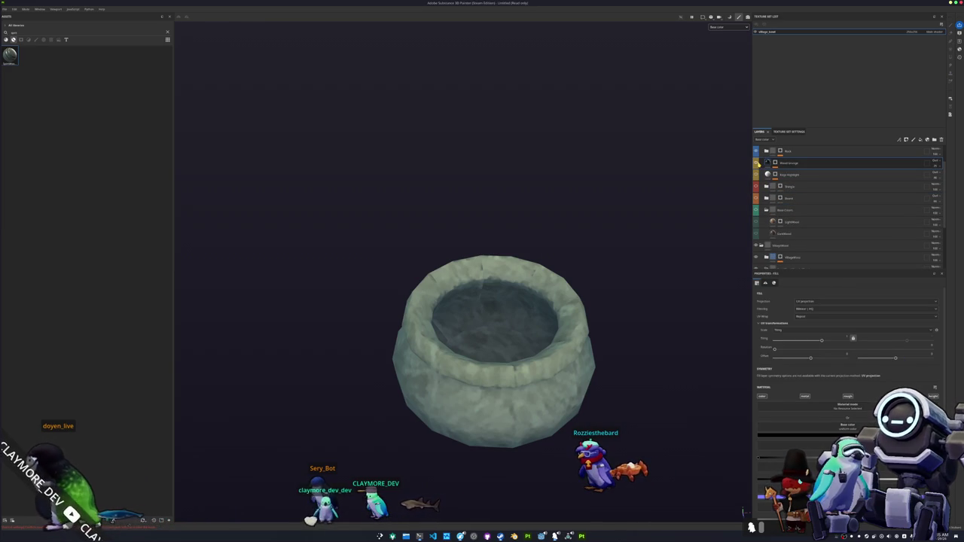
{"action": "scroll", "coordinate": [776, 211], "scroll_direction": "down", "scroll_amount": 3}
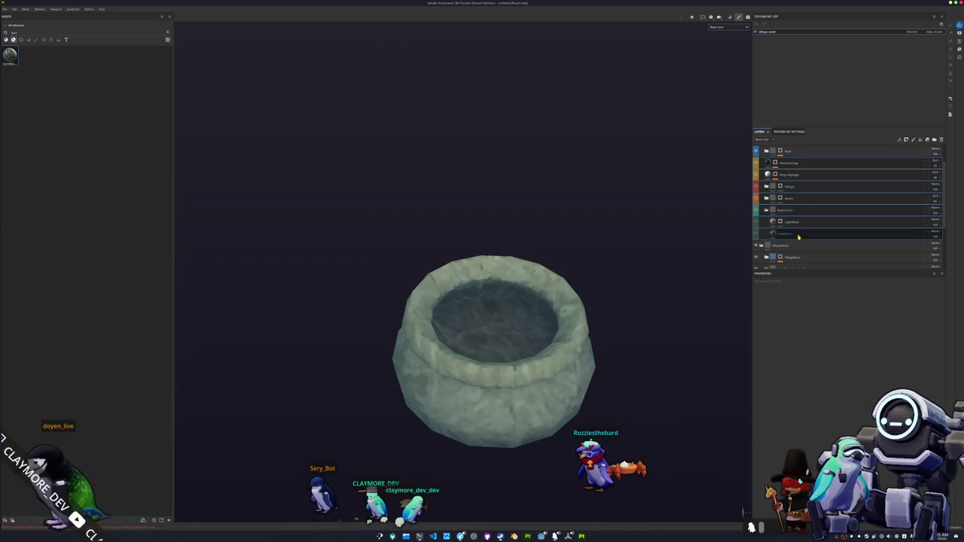
{"action": "left_click", "coordinate": [796, 230]}
{"action": "left_click", "coordinate": [783, 171]}
{"action": "left_click", "coordinate": [766, 171]}
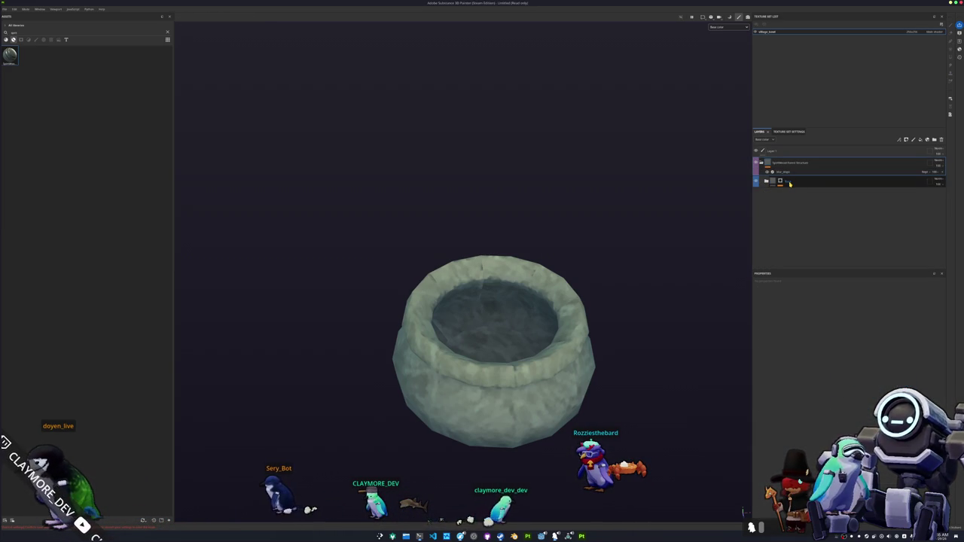
{"action": "left_click", "coordinate": [766, 182]}
{"action": "left_click", "coordinate": [787, 225]}
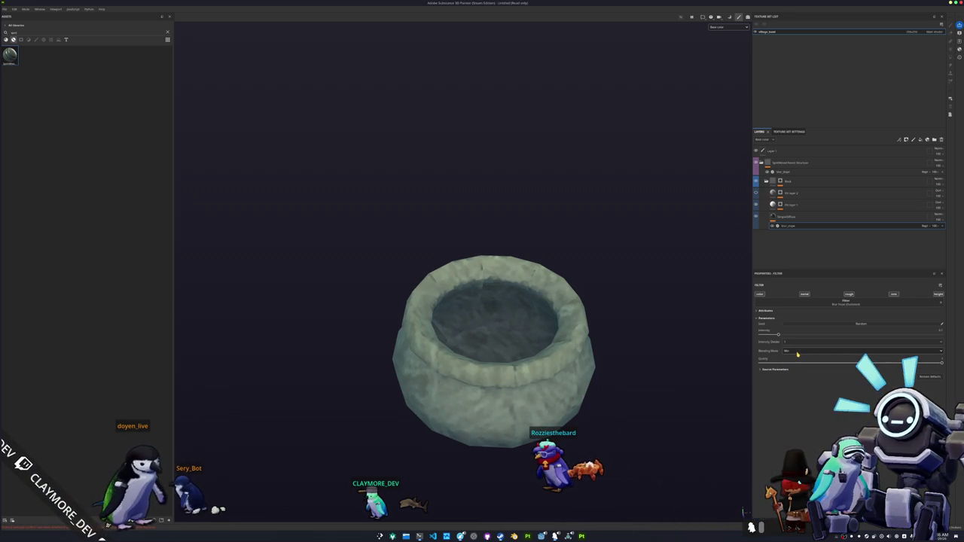
{"action": "mouse_move", "coordinate": [673, 371]}
{"action": "left_mouse_down"}
{"action": "mouse_move", "coordinate": [613, 351]}
{"action": "mouse_move", "coordinate": [592, 249]}
{"action": "mouse_move", "coordinate": [575, 258]}
{"action": "mouse_move", "coordinate": [571, 293]}
{"action": "mouse_move", "coordinate": [606, 283]}
{"action": "left_mouse_up"}
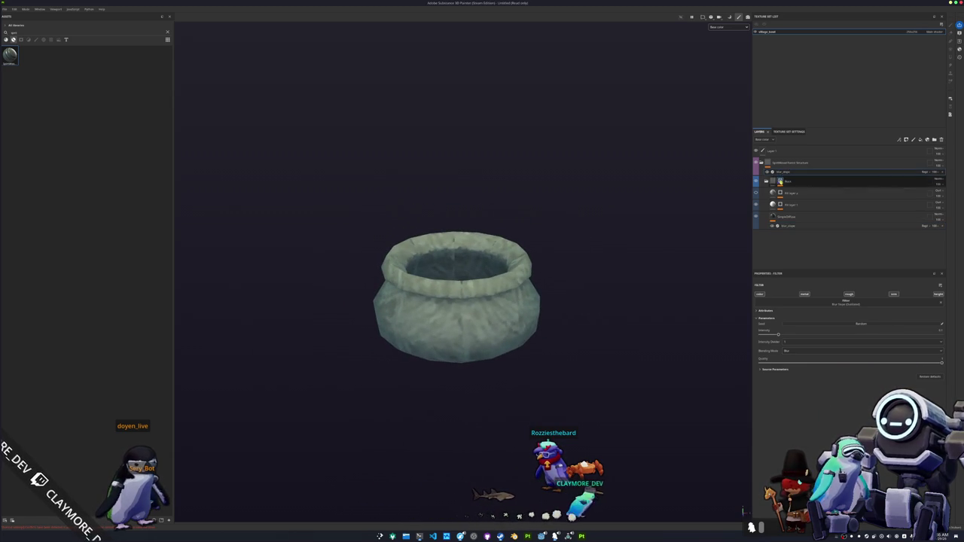
{"action": "mouse_move", "coordinate": [593, 294]}
{"action": "left_mouse_down"}
{"action": "mouse_move", "coordinate": [615, 335]}
{"action": "mouse_move", "coordinate": [617, 379]}
{"action": "mouse_move", "coordinate": [610, 294]}
{"action": "left_mouse_up"}
{"action": "scroll", "coordinate": [617, 324], "scroll_direction": "up", "scroll_amount": 2}
{"action": "scroll", "coordinate": [474, 241], "scroll_direction": "up", "scroll_amount": 2}
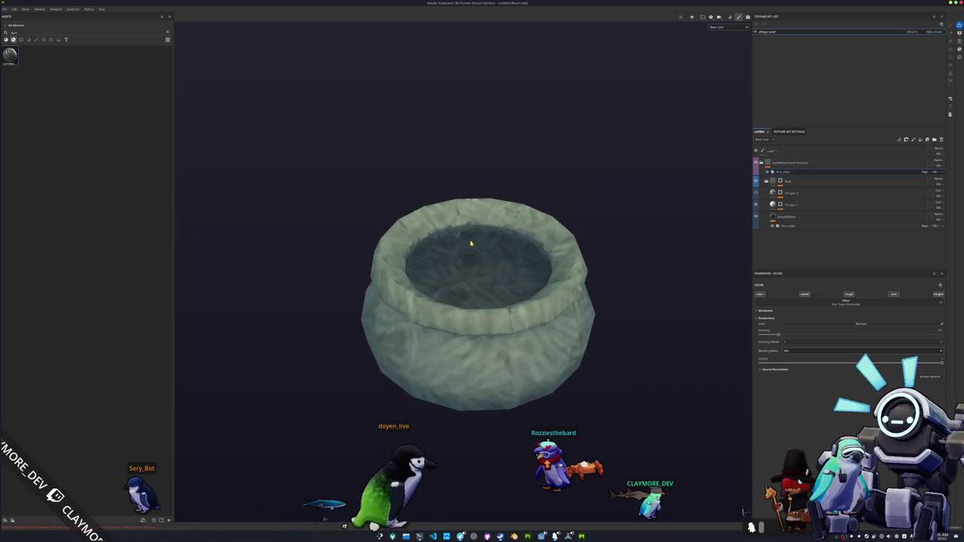
{"action": "mouse_move", "coordinate": [459, 247]}
{"action": "left_mouse_down"}
{"action": "mouse_move", "coordinate": [646, 204]}
{"action": "mouse_move", "coordinate": [716, 245]}
{"action": "mouse_move", "coordinate": [528, 251]}
{"action": "mouse_move", "coordinate": [594, 189]}
{"action": "left_mouse_up"}
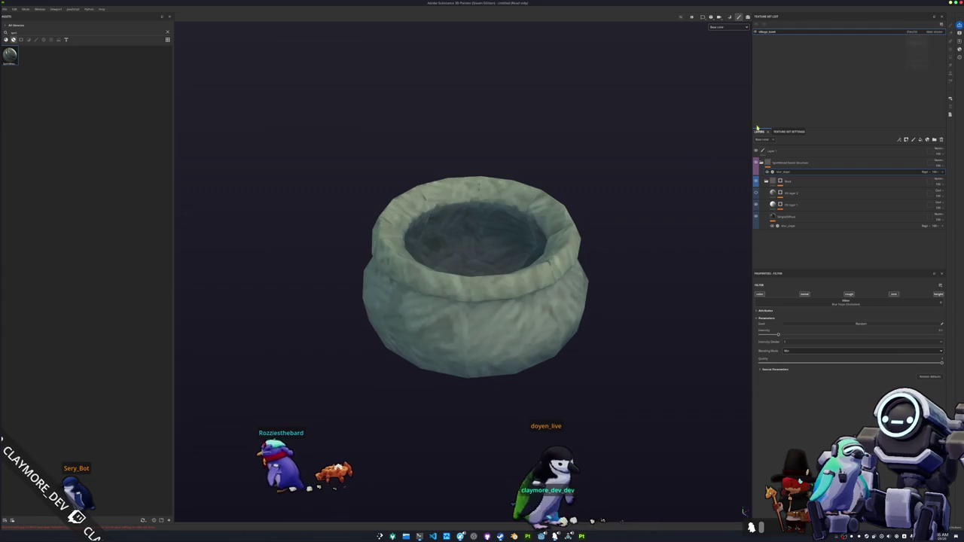
{"action": "left_click_drag", "start_coordinate": [581, 236], "coordinate": [558, 251]}
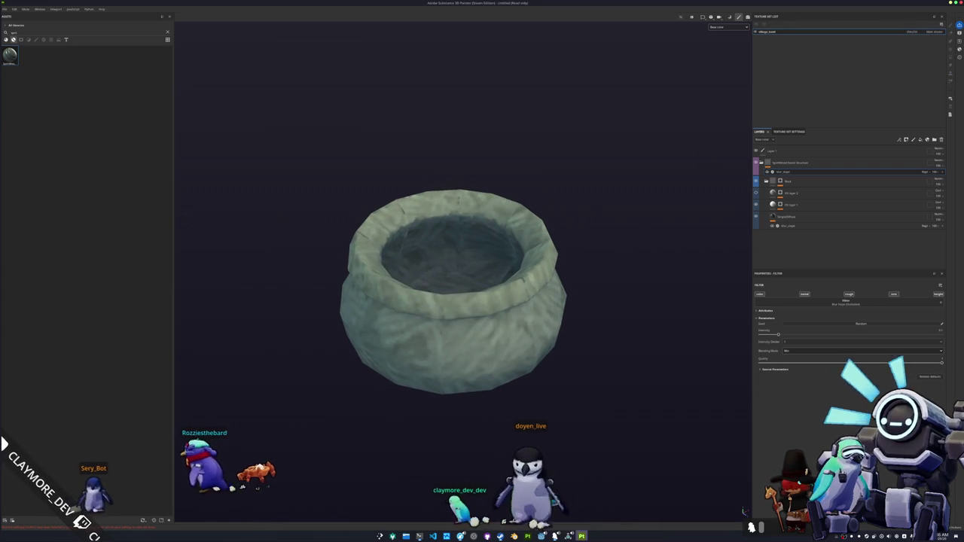
Clear the rim loop's seams, Smart UV Project the pot, and pack its islands
{"action": "key", "text": "alt+Tab"}
{"action": "key", "text": "a"}
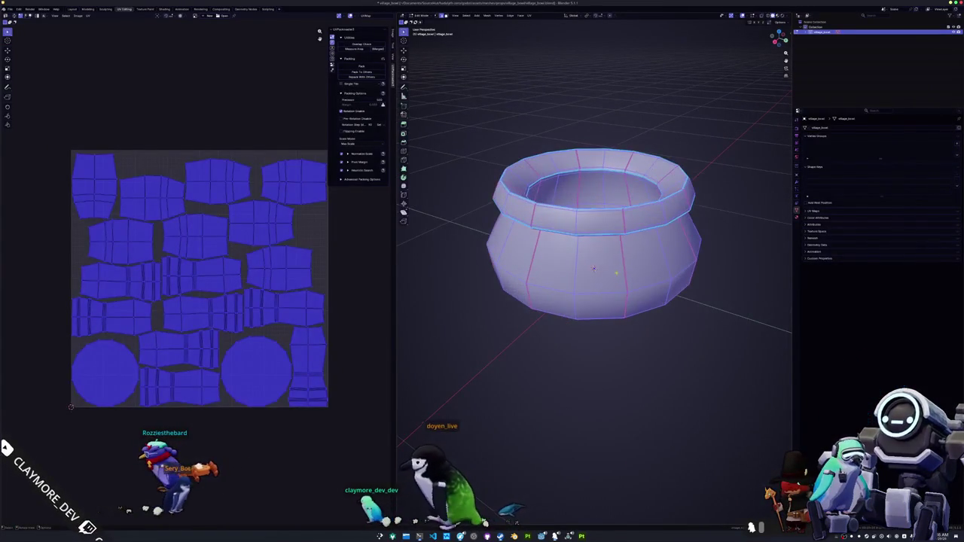
{"action": "left_click", "coordinate": [595, 198], "text": "alt"}
{"action": "key", "text": "ctrl+e"}
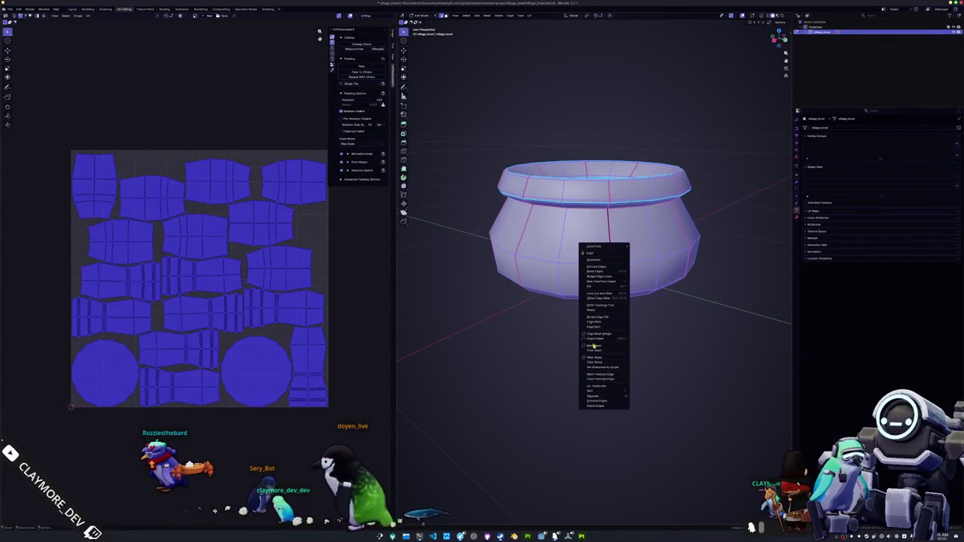
{"action": "left_click", "coordinate": [596, 351]}
{"action": "left_click", "coordinate": [530, 15]}
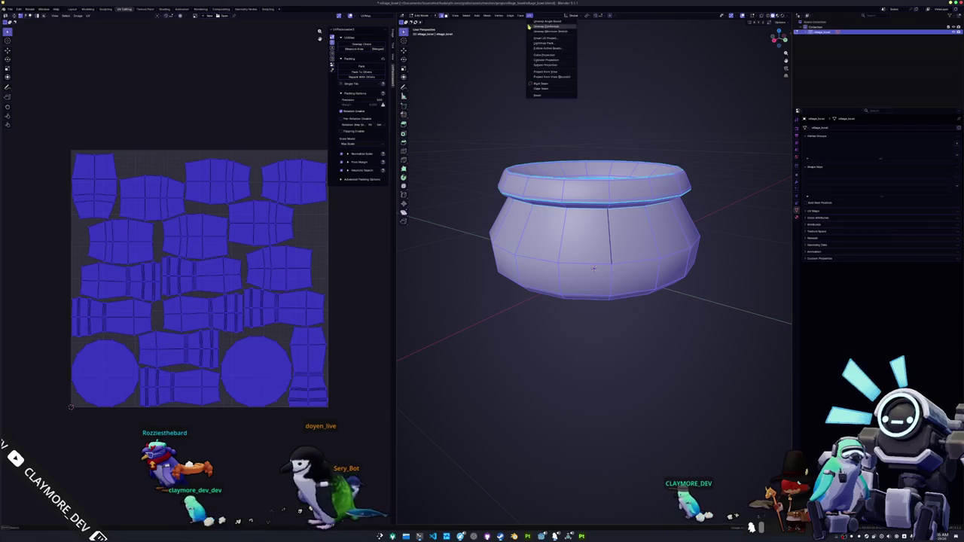
{"action": "left_click", "coordinate": [545, 38]}
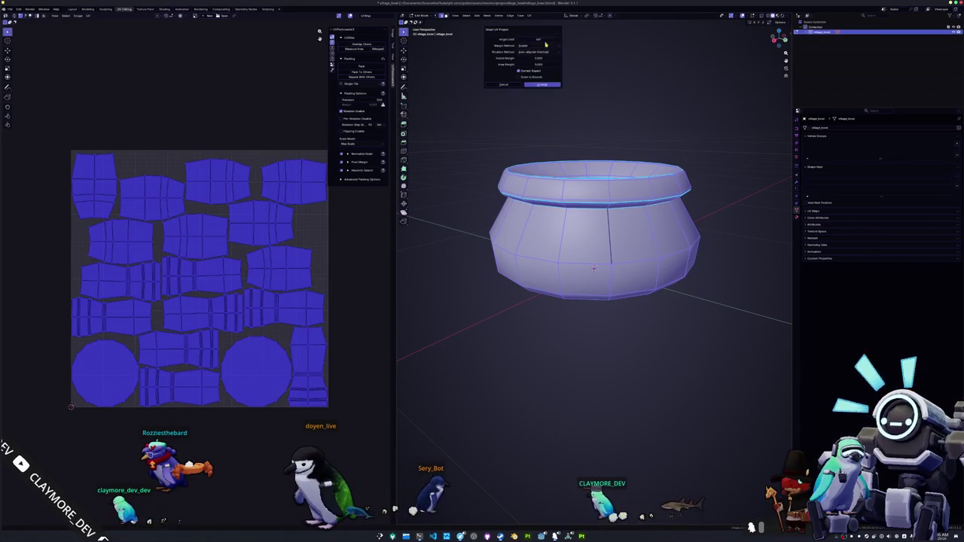
{"action": "left_click", "coordinate": [543, 85]}
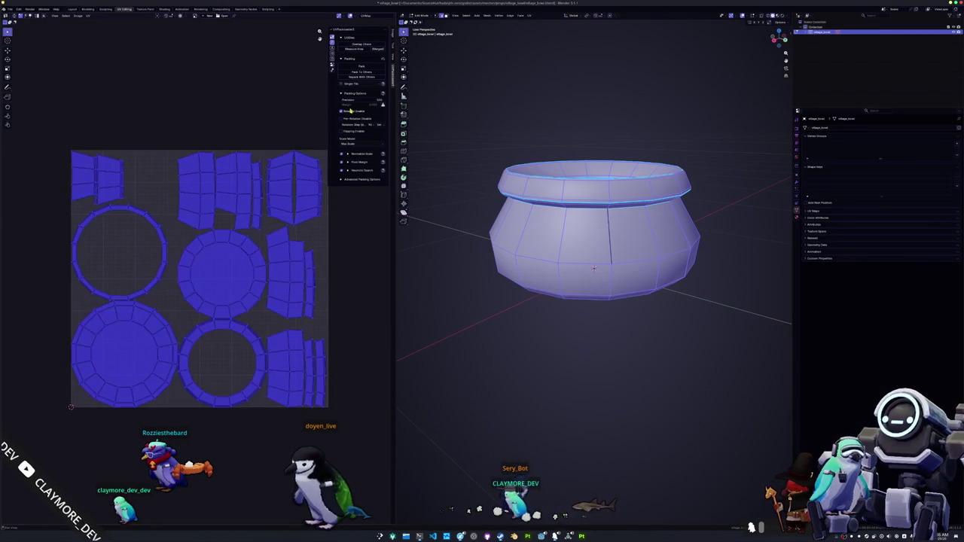
{"action": "left_click", "coordinate": [360, 69]}
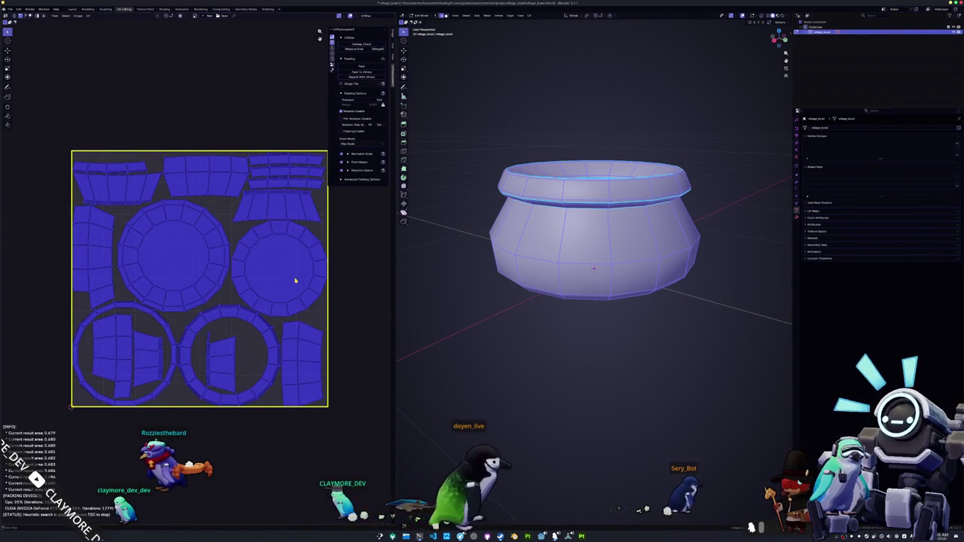
Save village_bowl in Object Mode and run an export from the file browser
{"action": "key", "text": "Tab"}
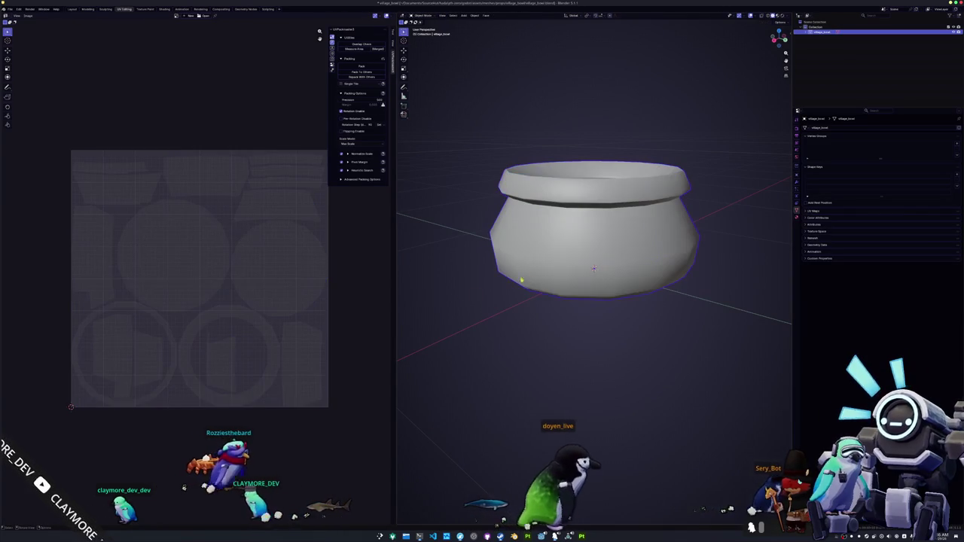
{"action": "key", "text": "ctrl+s"}
{"action": "left_click", "coordinate": [9, 9]}
{"action": "left_click", "coordinate": [73, 136]}
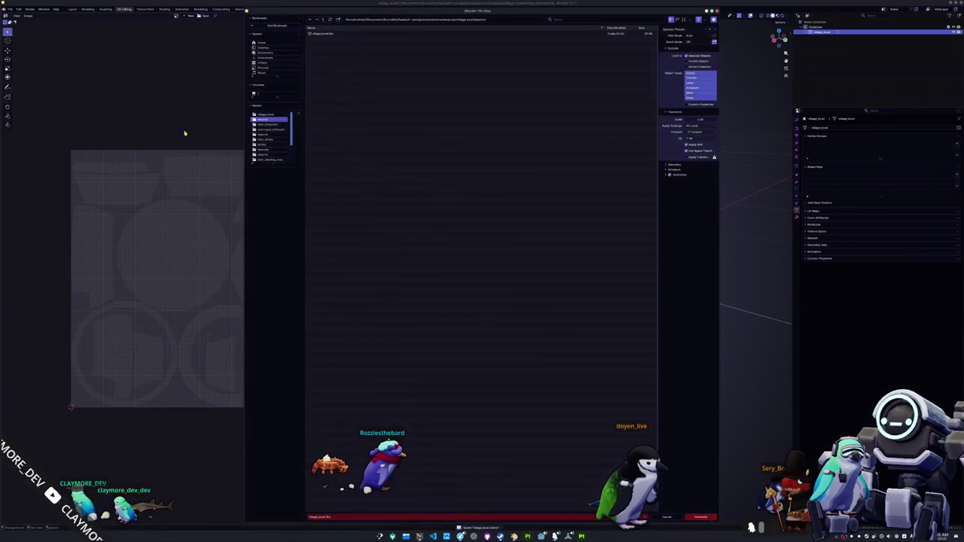
{"action": "left_click", "coordinate": [702, 519]}
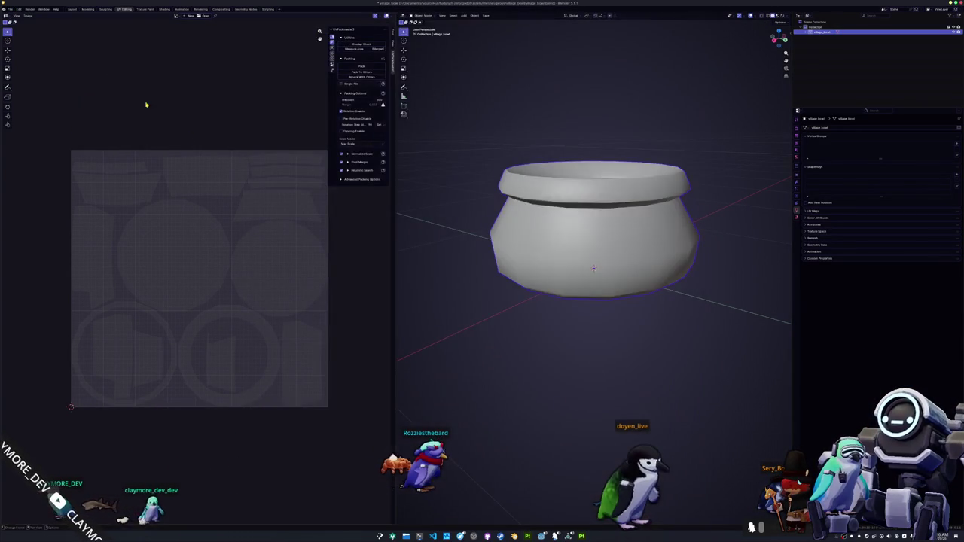
Export the pot again as a glTF 2.0 file
{"action": "left_click", "coordinate": [10, 9]}
{"action": "mouse_move", "coordinate": [24, 91]}
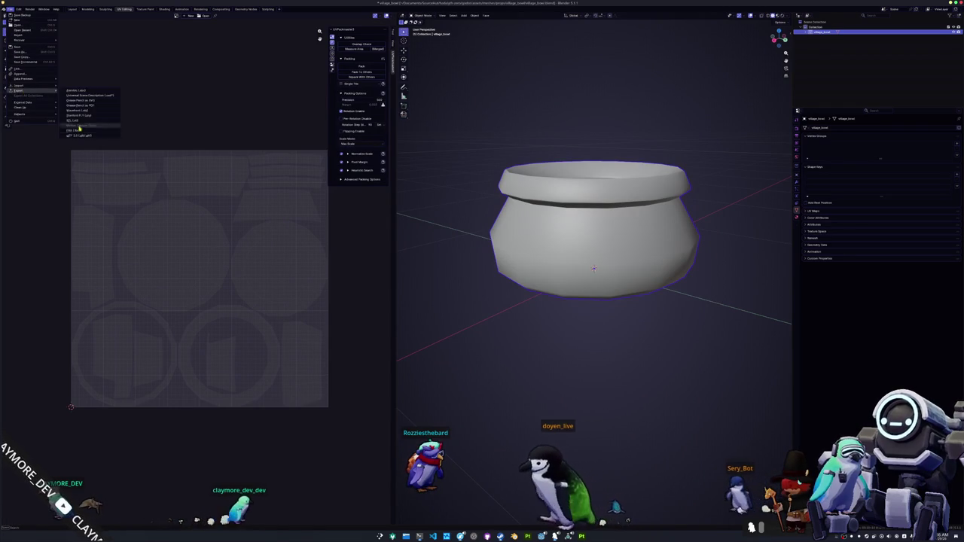
{"action": "left_click", "coordinate": [80, 137]}
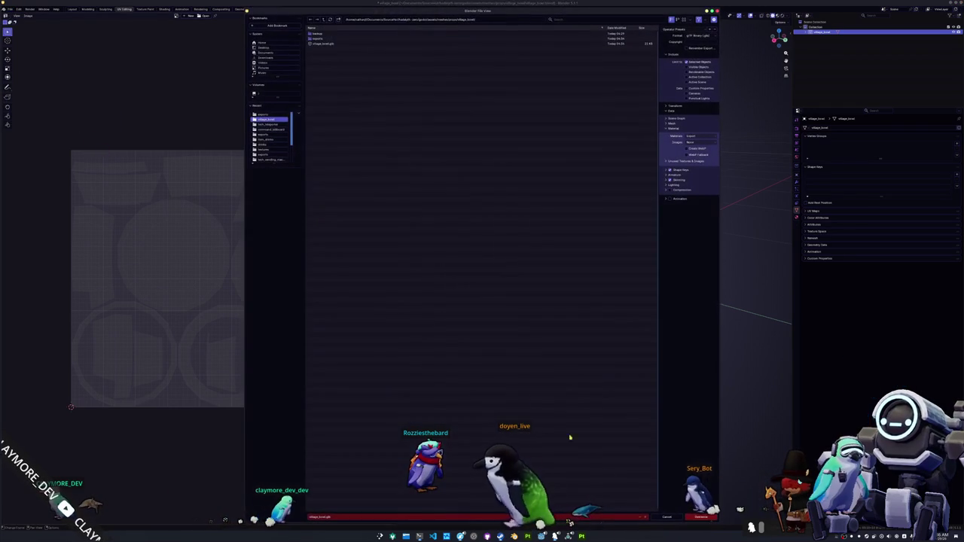
{"action": "left_click", "coordinate": [700, 518]}
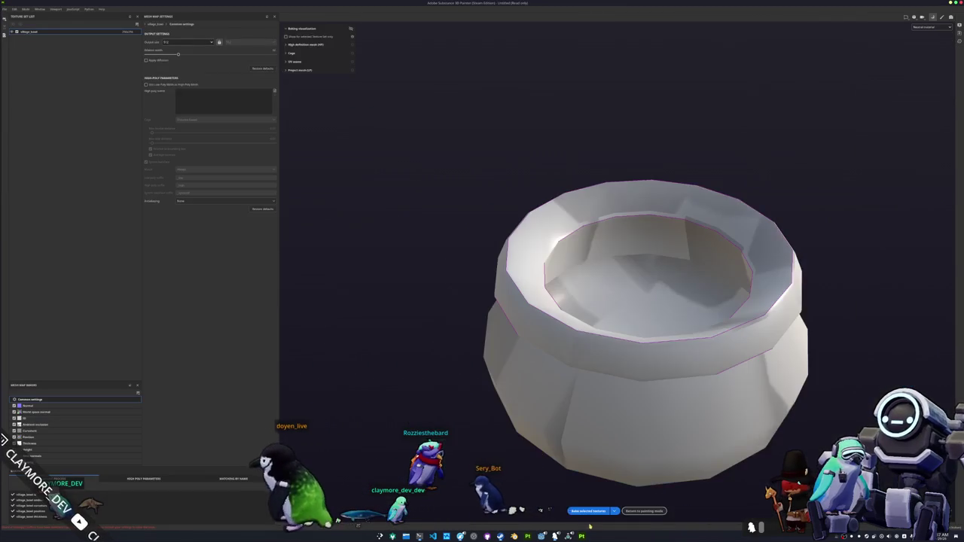
Bake the pot's mesh maps and view the result in the Base color channel
{"action": "left_click", "coordinate": [589, 512]}
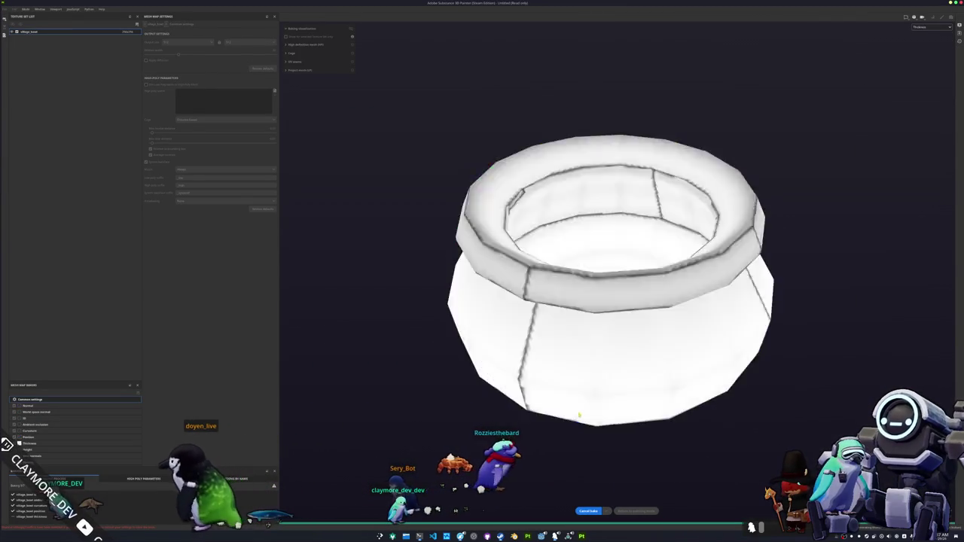
{"action": "left_click", "coordinate": [641, 511]}
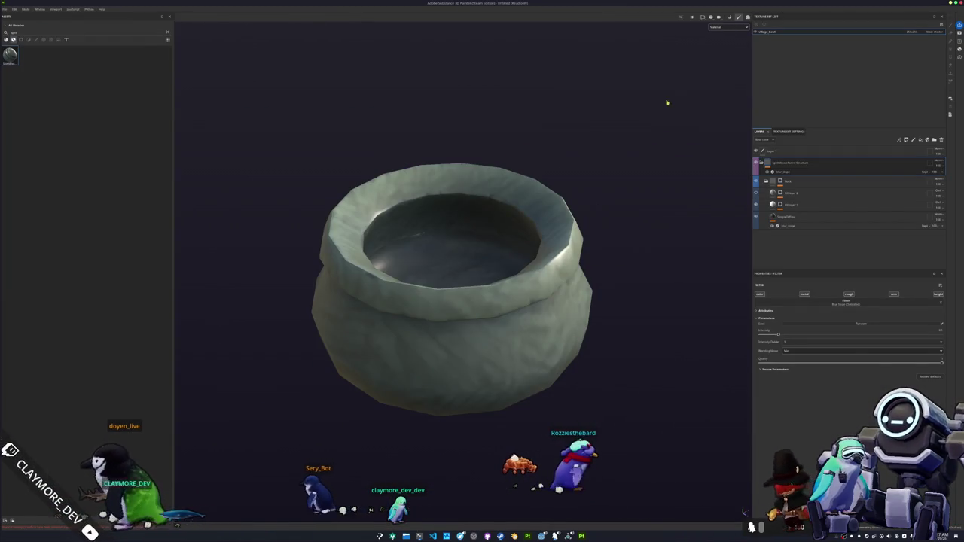
{"action": "left_click", "coordinate": [719, 49]}
{"action": "left_click_drag", "start_coordinate": [490, 173], "coordinate": [489, 247]}
{"action": "scroll", "coordinate": [489, 247], "scroll_direction": "up", "scroll_amount": 5}
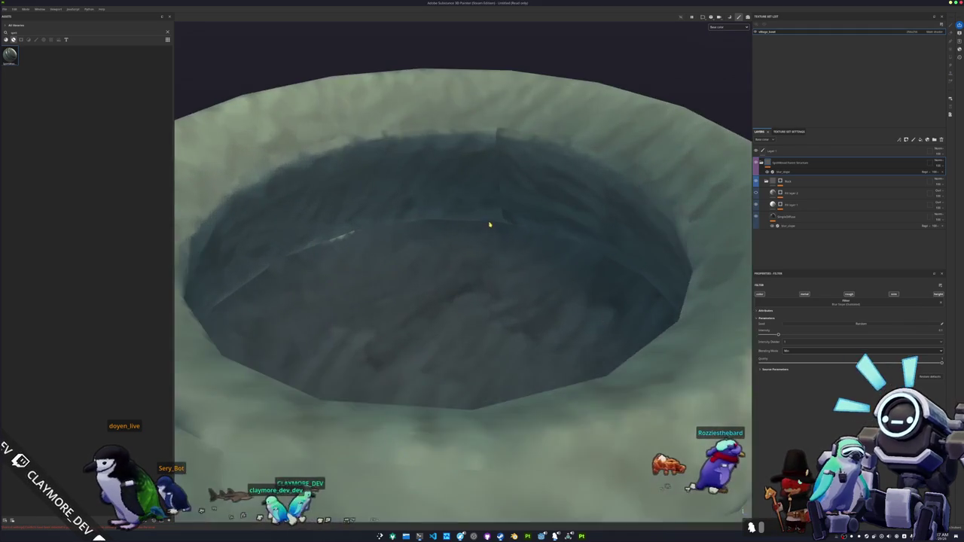
{"action": "scroll", "coordinate": [512, 251], "scroll_direction": "down", "scroll_amount": 1}
Rebake the selected mesh map textures and return to painting mode
{"action": "key", "text": "ctrl+shift+b"}
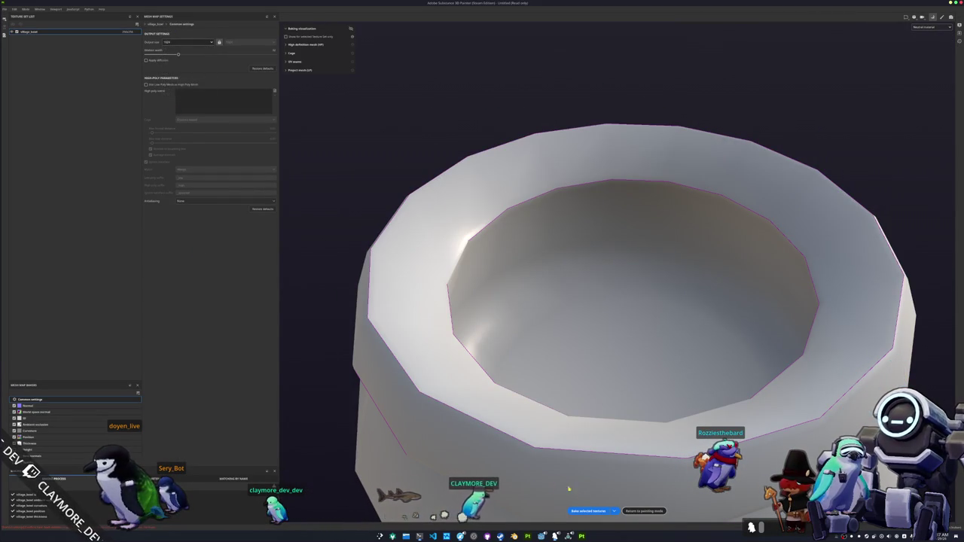
{"action": "left_click", "coordinate": [588, 510]}
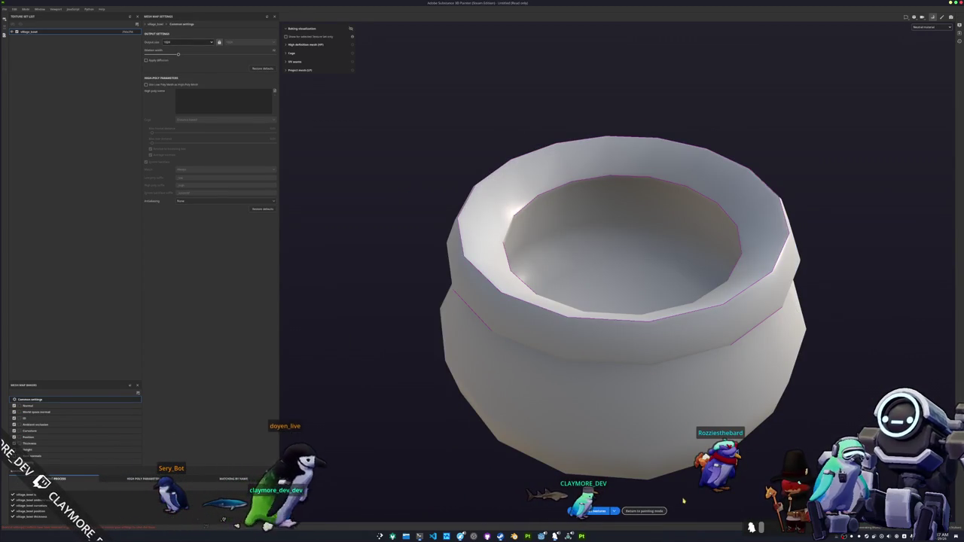
{"action": "left_click", "coordinate": [644, 511]}
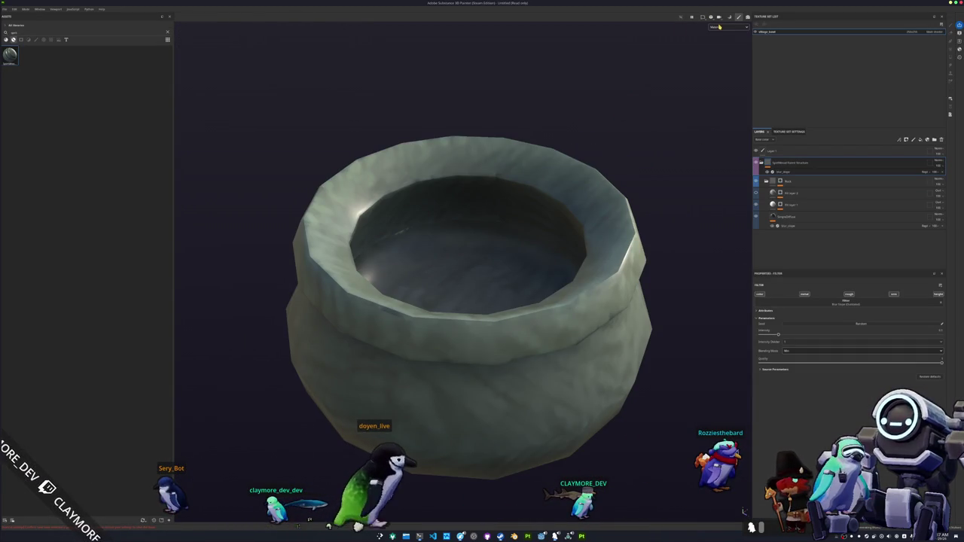
View Base color, orbit around the pot's interior and rim, and select the lower fill layer
{"action": "left_click", "coordinate": [721, 50]}
{"action": "mouse_move", "coordinate": [667, 108]}
{"action": "left_mouse_down"}
{"action": "mouse_move", "coordinate": [626, 185]}
{"action": "mouse_move", "coordinate": [445, 269]}
{"action": "mouse_move", "coordinate": [403, 125]}
{"action": "left_mouse_up"}
{"action": "mouse_move", "coordinate": [473, 243]}
{"action": "left_mouse_down"}
{"action": "mouse_move", "coordinate": [609, 259]}
{"action": "mouse_move", "coordinate": [398, 269]}
{"action": "mouse_move", "coordinate": [569, 267]}
{"action": "mouse_move", "coordinate": [669, 282]}
{"action": "mouse_move", "coordinate": [399, 273]}
{"action": "mouse_move", "coordinate": [489, 271]}
{"action": "mouse_move", "coordinate": [439, 286]}
{"action": "mouse_move", "coordinate": [443, 268]}
{"action": "mouse_move", "coordinate": [467, 265]}
{"action": "mouse_move", "coordinate": [456, 263]}
{"action": "mouse_move", "coordinate": [482, 241]}
{"action": "mouse_move", "coordinate": [493, 171]}
{"action": "mouse_move", "coordinate": [492, 295]}
{"action": "mouse_move", "coordinate": [521, 269]}
{"action": "mouse_move", "coordinate": [604, 245]}
{"action": "left_mouse_up"}
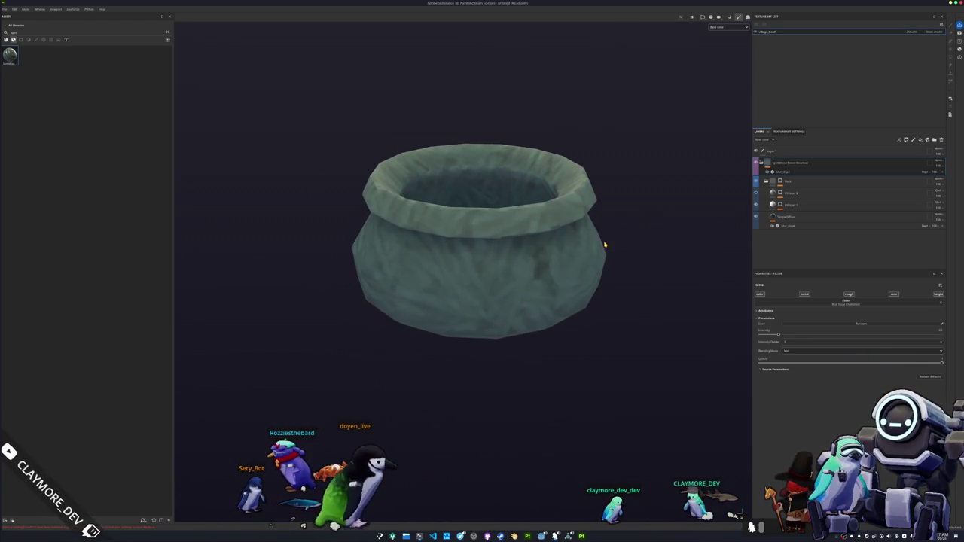
{"action": "left_click", "coordinate": [783, 219]}
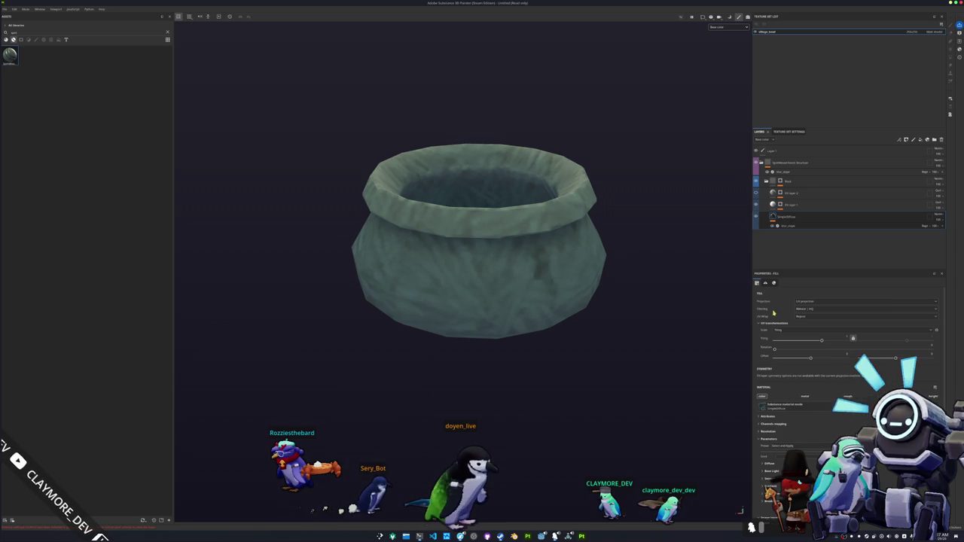
{"action": "left_click", "coordinate": [809, 319]}
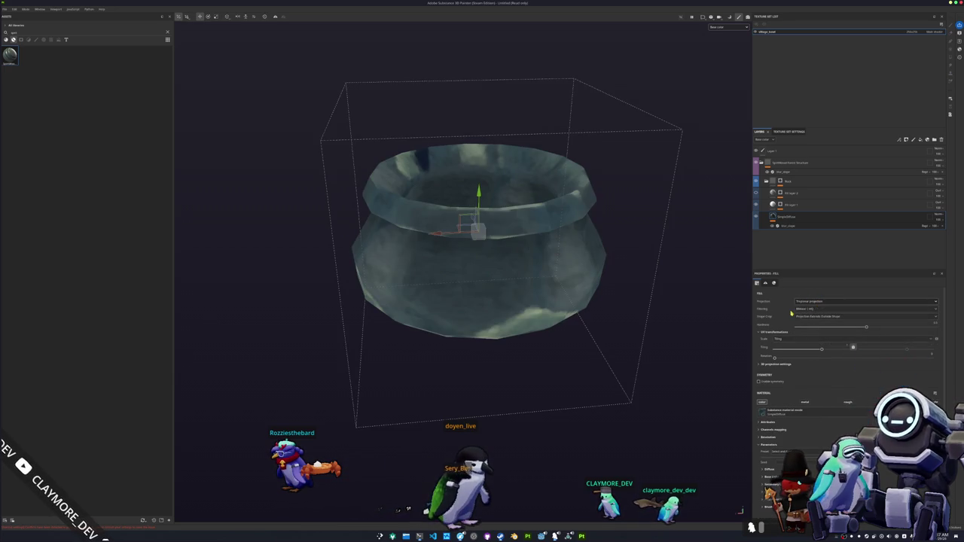
{"action": "left_click", "coordinate": [809, 310]}
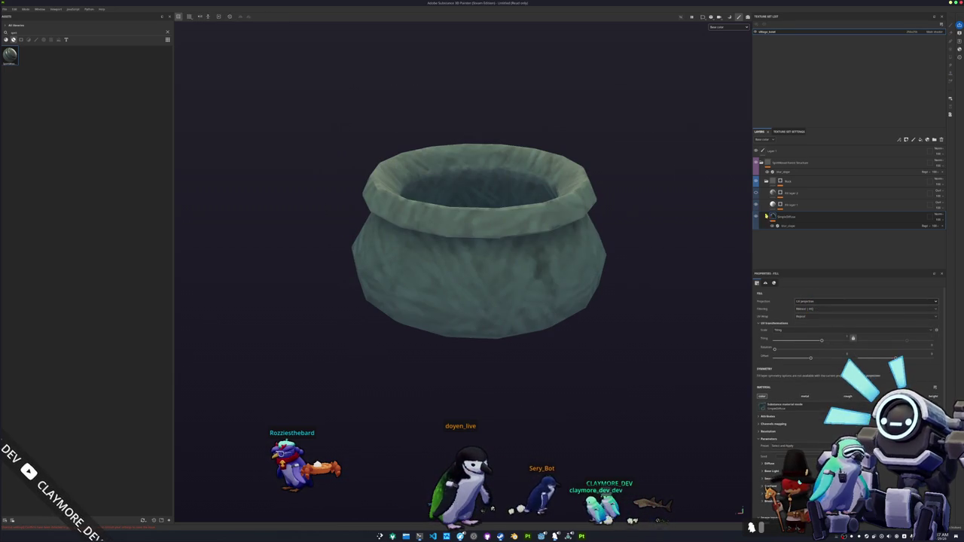
{"action": "left_click", "coordinate": [787, 205]}
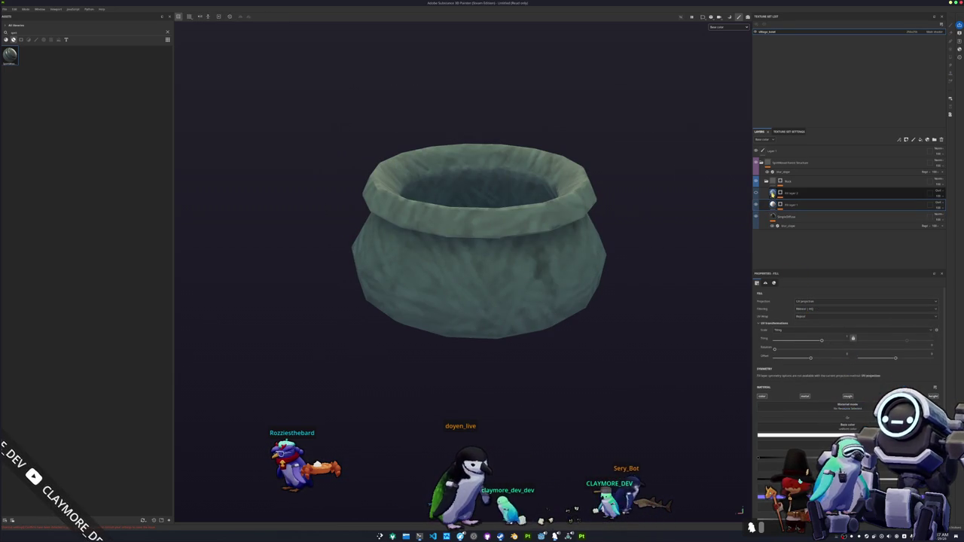
{"action": "left_click", "coordinate": [776, 193]}
{"action": "left_click", "coordinate": [756, 193]}
{"action": "left_click", "coordinate": [756, 203]}
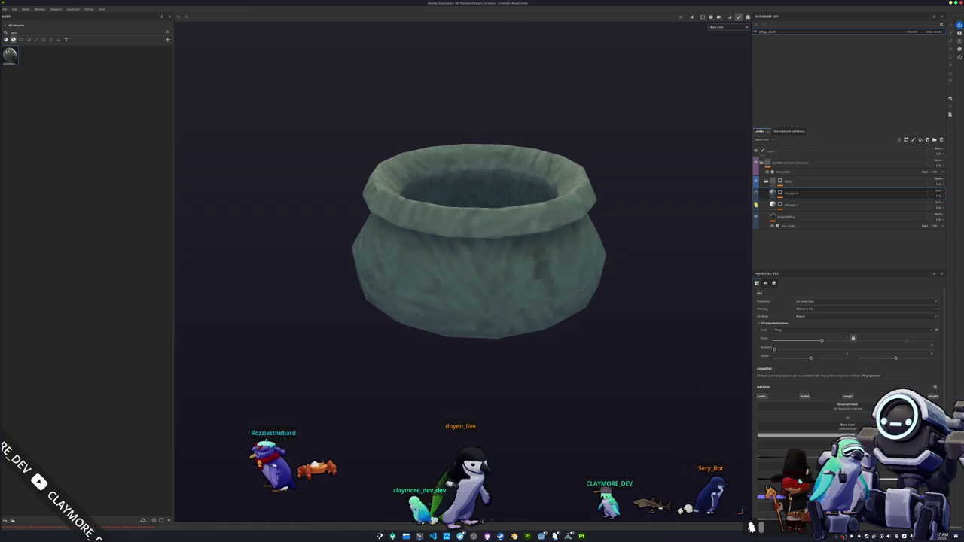
{"action": "left_click", "coordinate": [756, 204]}
{"action": "left_click", "coordinate": [756, 204]}
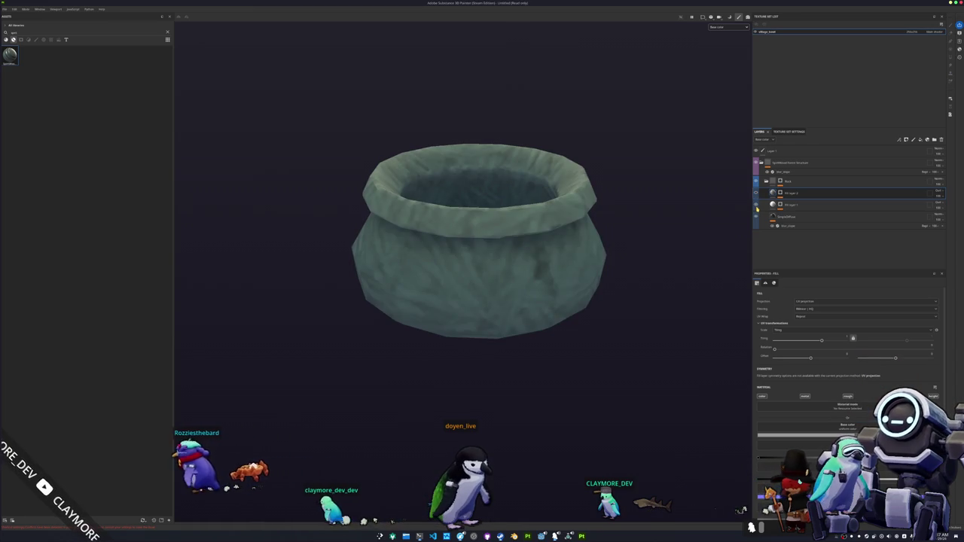
{"action": "left_click", "coordinate": [790, 217]}
{"action": "scroll", "coordinate": [769, 350], "scroll_direction": "down", "scroll_amount": 3}
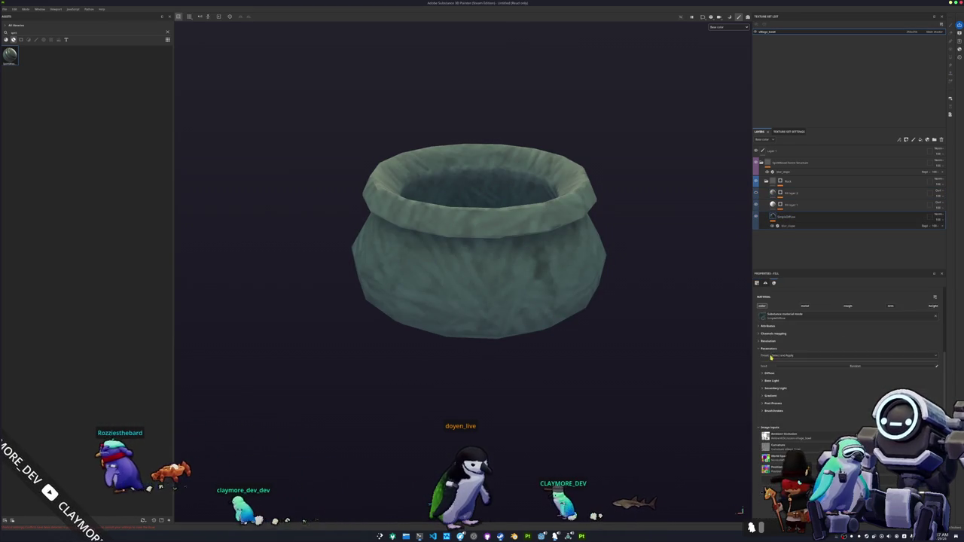
Expand the fill material's Diffuse parameters while viewing down into the pot
{"action": "left_click", "coordinate": [769, 373]}
{"action": "scroll", "coordinate": [772, 361], "scroll_direction": "up", "scroll_amount": 2}
{"action": "left_click_drag", "start_coordinate": [662, 240], "coordinate": [659, 255]}
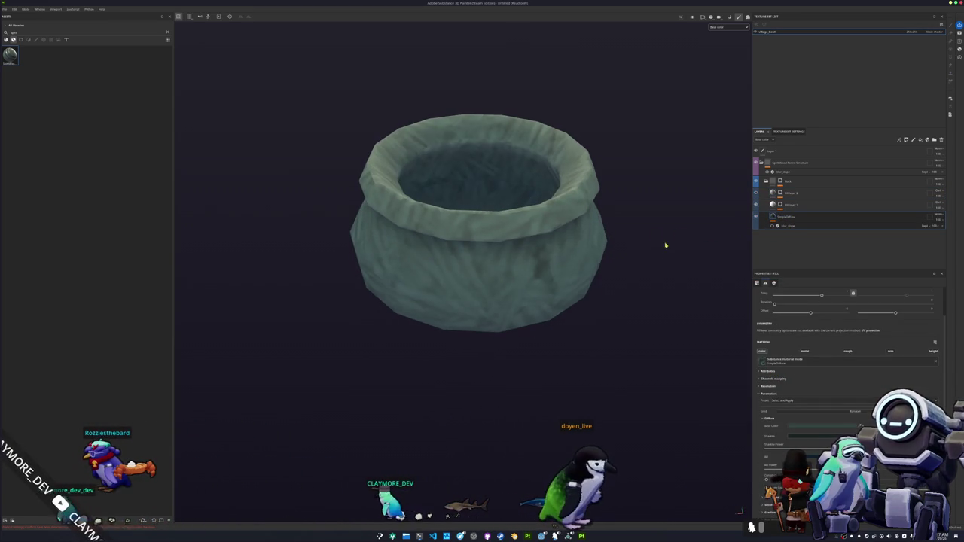
{"action": "mouse_move", "coordinate": [746, 186]}
{"action": "left_mouse_down"}
{"action": "mouse_move", "coordinate": [602, 239]}
{"action": "mouse_move", "coordinate": [617, 209]}
{"action": "mouse_move", "coordinate": [516, 254]}
{"action": "mouse_move", "coordinate": [474, 259]}
{"action": "left_mouse_up"}
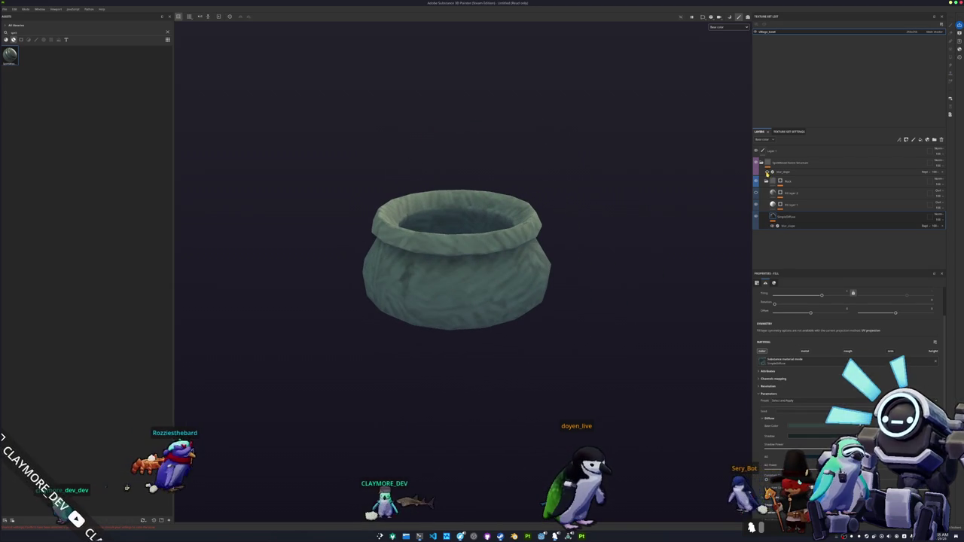
{"action": "scroll", "coordinate": [772, 390], "scroll_direction": "down", "scroll_amount": 3}
{"action": "scroll", "coordinate": [772, 391], "scroll_direction": "down", "scroll_amount": 1}
{"action": "scroll", "coordinate": [774, 425], "scroll_direction": "down", "scroll_amount": 1}
{"action": "scroll", "coordinate": [818, 404], "scroll_direction": "up", "scroll_amount": 1}
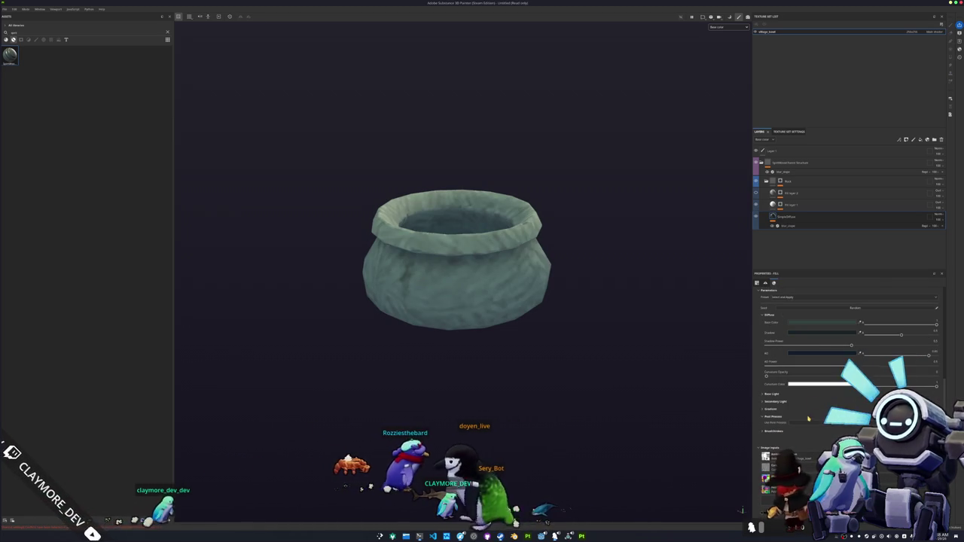
Enable Use Post Process, review the Brushstrokes sliders, and try Tri-planar projection
{"action": "left_click", "coordinate": [799, 424]}
{"action": "left_click", "coordinate": [768, 452]}
{"action": "scroll", "coordinate": [768, 453], "scroll_direction": "down", "scroll_amount": 5}
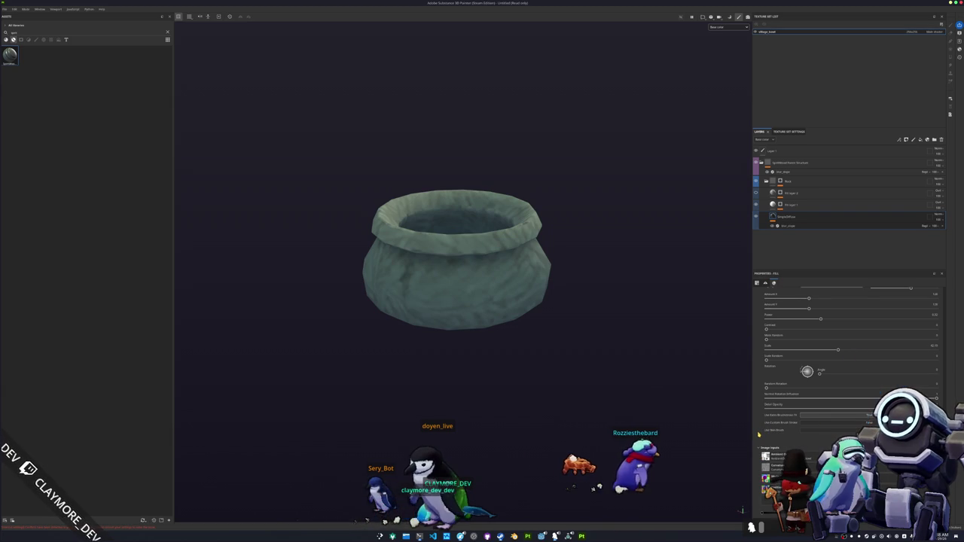
{"action": "scroll", "coordinate": [866, 301], "scroll_direction": "up", "scroll_amount": 1}
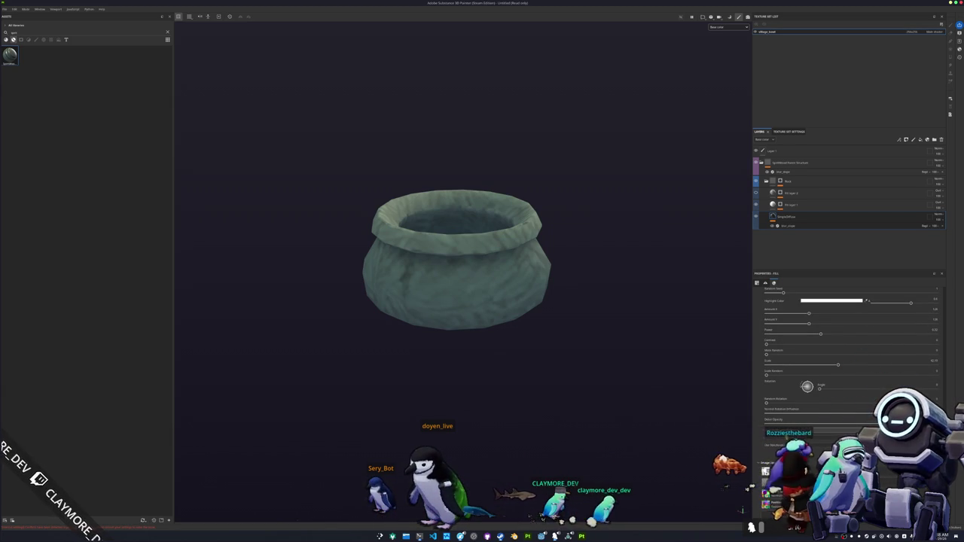
{"action": "scroll", "coordinate": [760, 434], "scroll_direction": "up", "scroll_amount": 3}
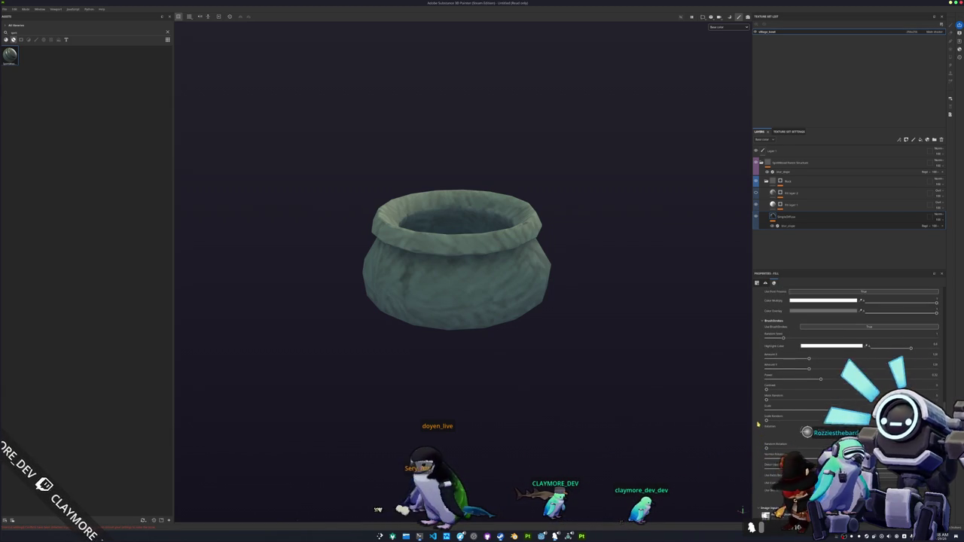
{"action": "scroll", "coordinate": [757, 423], "scroll_direction": "up", "scroll_amount": 4}
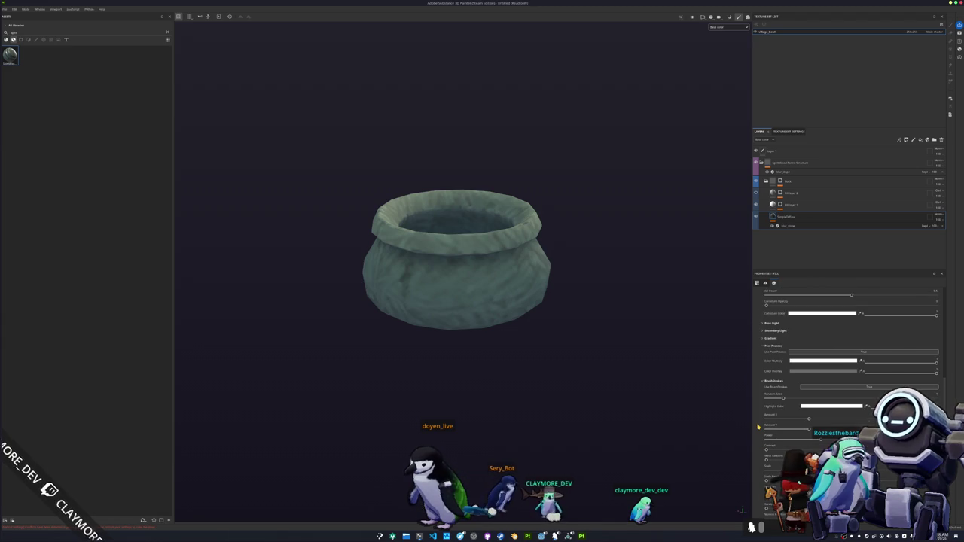
{"action": "scroll", "coordinate": [758, 427], "scroll_direction": "up", "scroll_amount": 7}
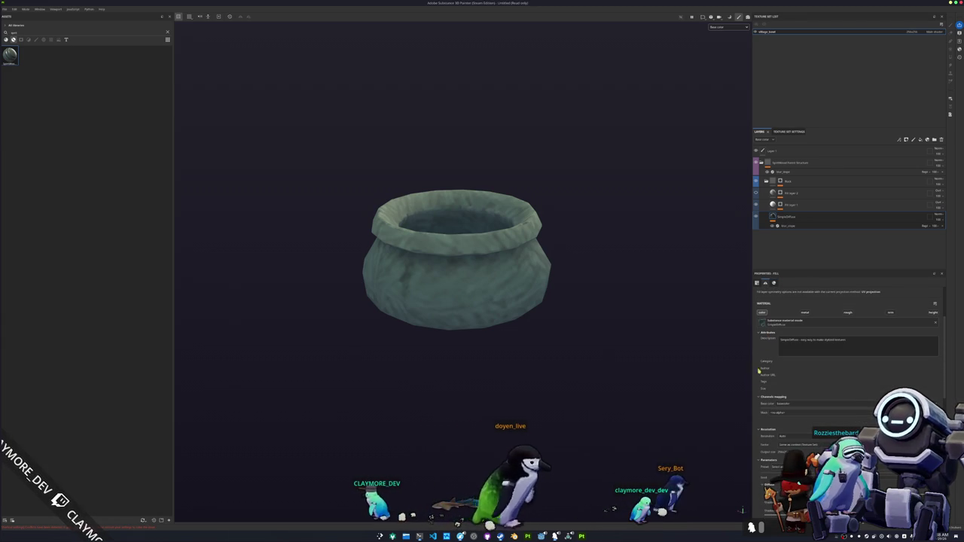
{"action": "scroll", "coordinate": [758, 429], "scroll_direction": "up", "scroll_amount": 5}
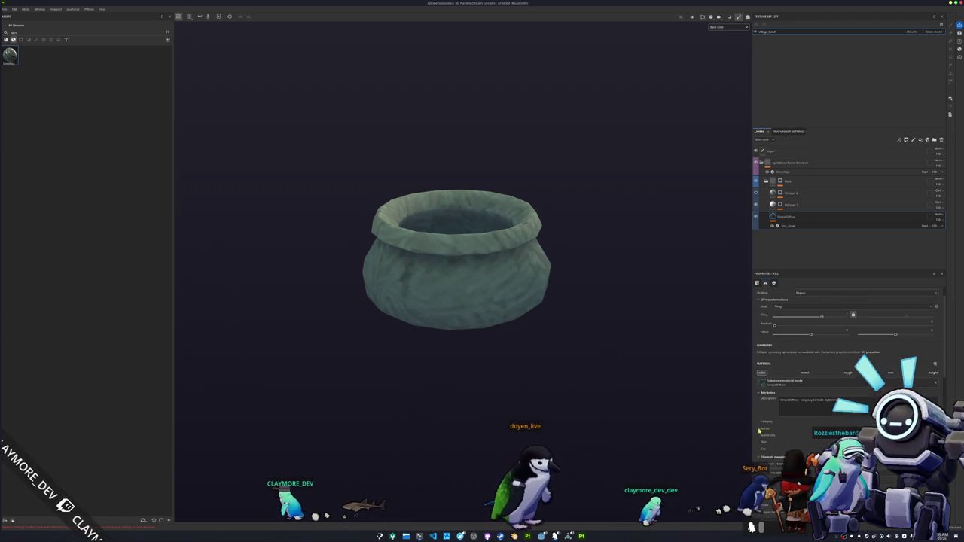
{"action": "left_click", "coordinate": [809, 316]}
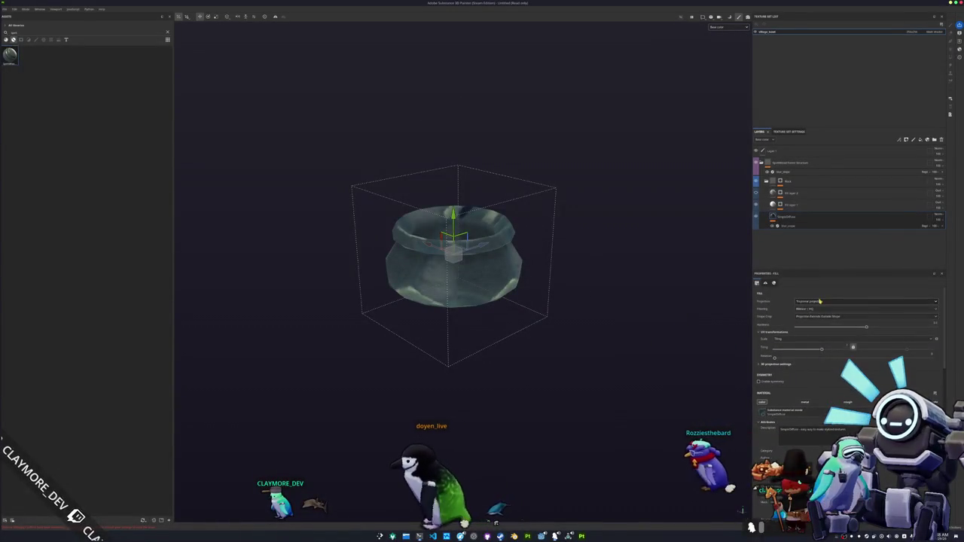
Set the fill's projection back to UV and inspect the pot from above and the side
{"action": "left_click", "coordinate": [810, 302]}
{"action": "left_click", "coordinate": [810, 309]}
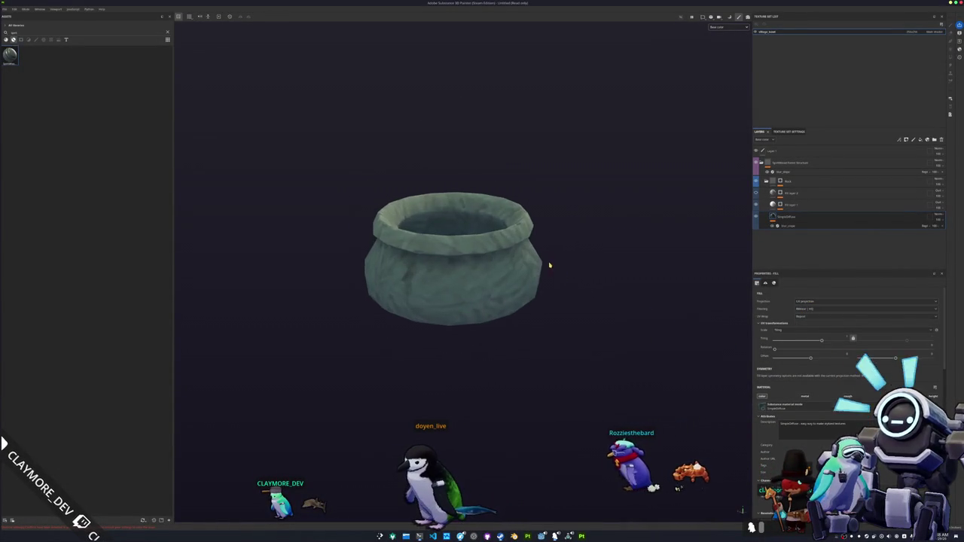
{"action": "left_click_drag", "start_coordinate": [549, 264], "coordinate": [537, 338]}
{"action": "scroll", "coordinate": [534, 298], "scroll_direction": "down", "scroll_amount": 3}
{"action": "mouse_move", "coordinate": [533, 298]}
{"action": "left_mouse_down"}
{"action": "mouse_move", "coordinate": [530, 344]}
{"action": "mouse_move", "coordinate": [557, 263]}
{"action": "left_mouse_up"}
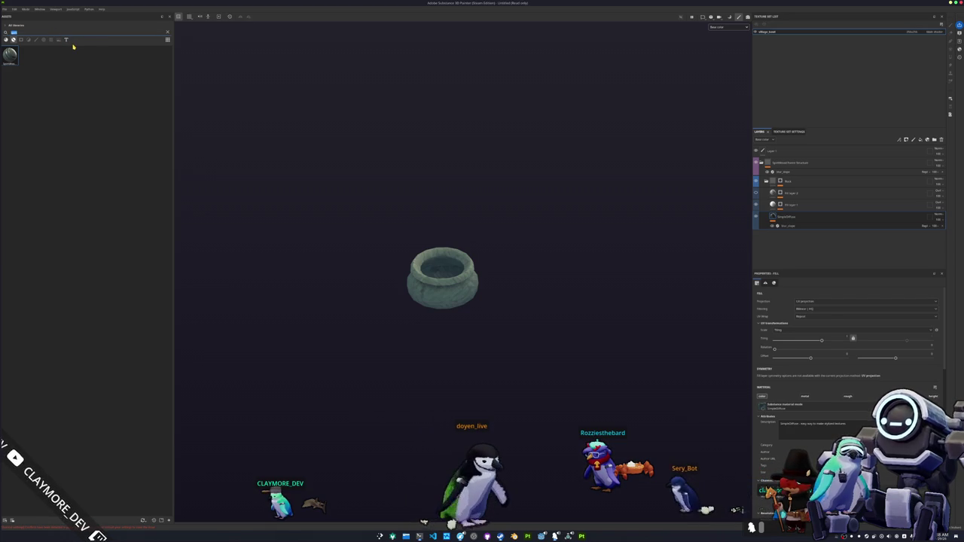
{"action": "scroll", "coordinate": [353, 274], "scroll_direction": "down", "scroll_amount": 5}
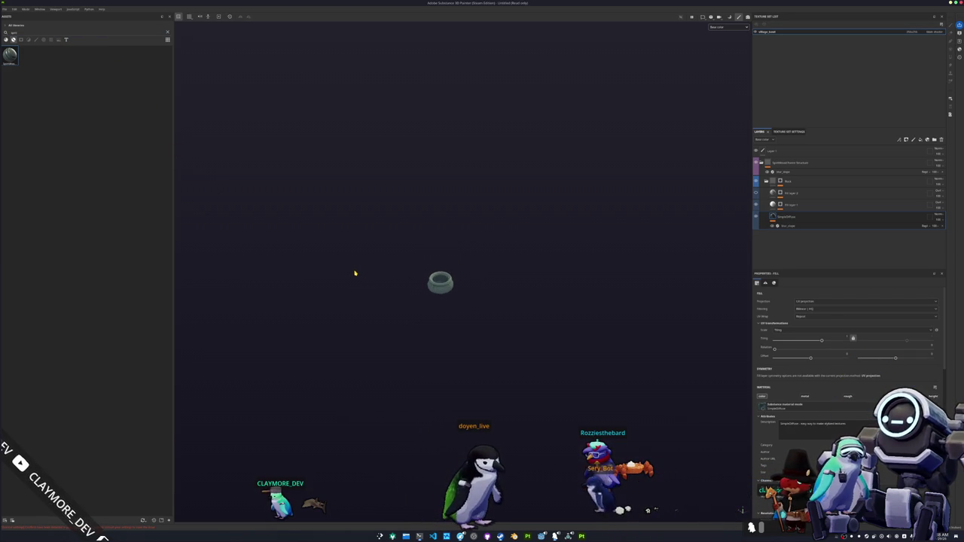
{"action": "left_click_drag", "start_coordinate": [585, 258], "coordinate": [564, 266]}
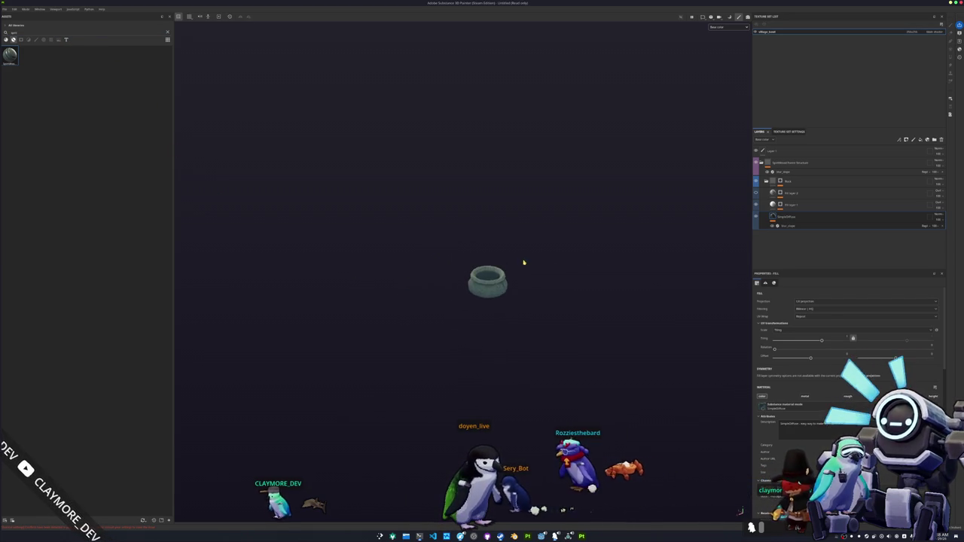
Select the blur_slope filter layers and orbit around the pot to check the texture
{"action": "left_click", "coordinate": [788, 226]}
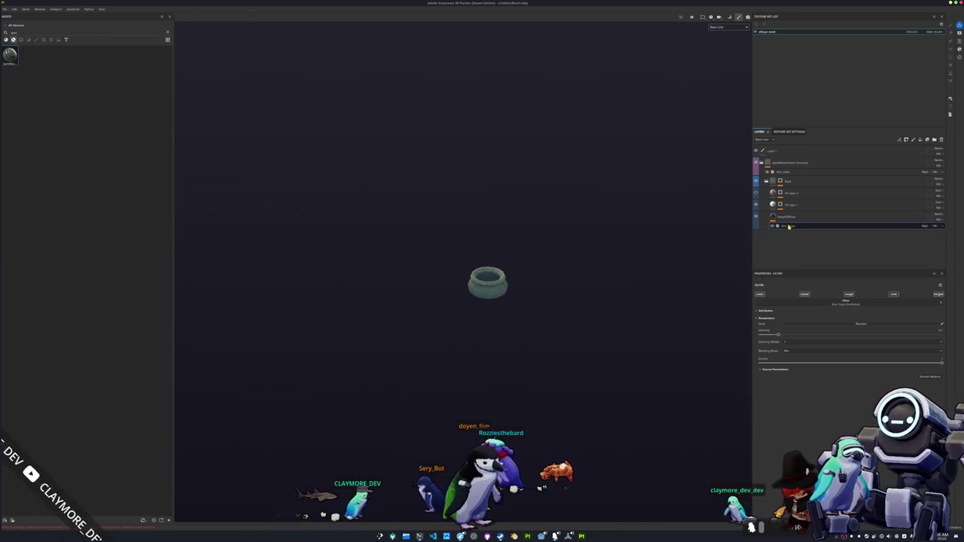
{"action": "left_click", "coordinate": [793, 351]}
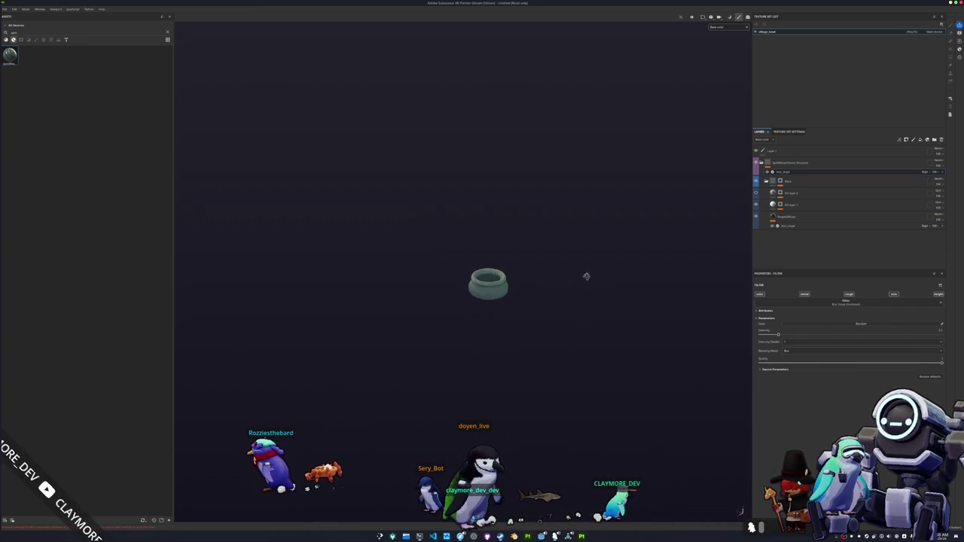
{"action": "left_click_drag", "start_coordinate": [490, 254], "coordinate": [181, 262]}
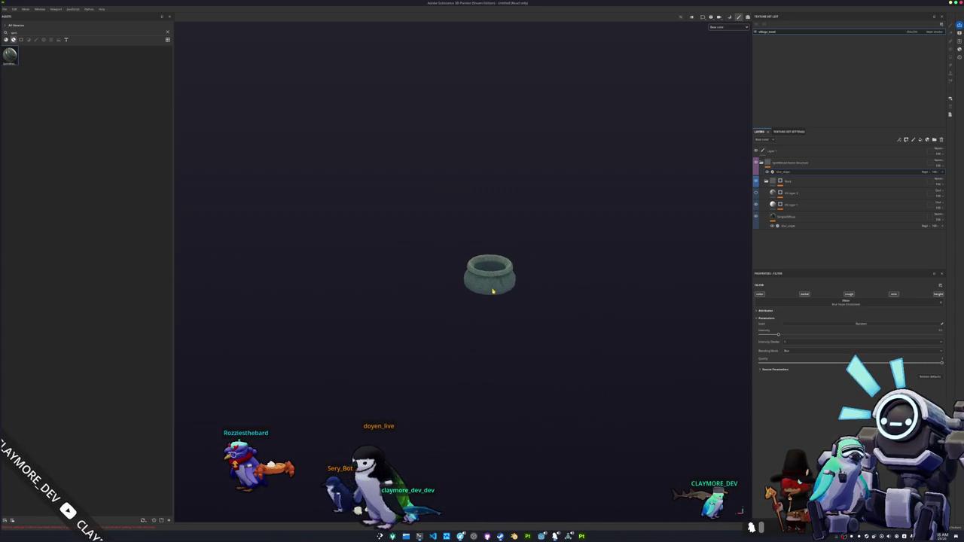
{"action": "scroll", "coordinate": [492, 291], "scroll_direction": "up", "scroll_amount": 8}
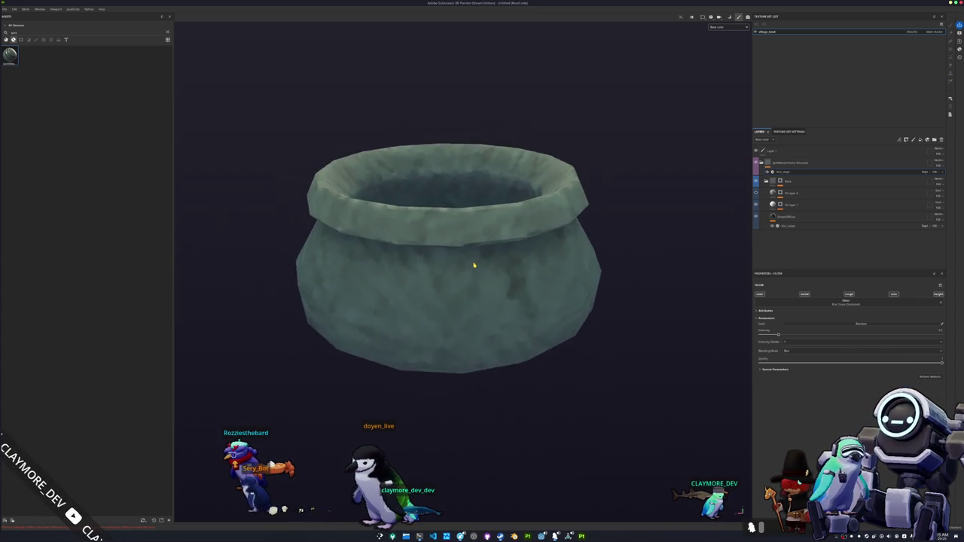
{"action": "scroll", "coordinate": [473, 265], "scroll_direction": "down", "scroll_amount": 6}
{"action": "mouse_move", "coordinate": [527, 248]}
{"action": "left_mouse_down"}
{"action": "mouse_move", "coordinate": [538, 253]}
{"action": "mouse_move", "coordinate": [549, 345]}
{"action": "mouse_move", "coordinate": [697, 178]}
{"action": "left_mouse_up"}
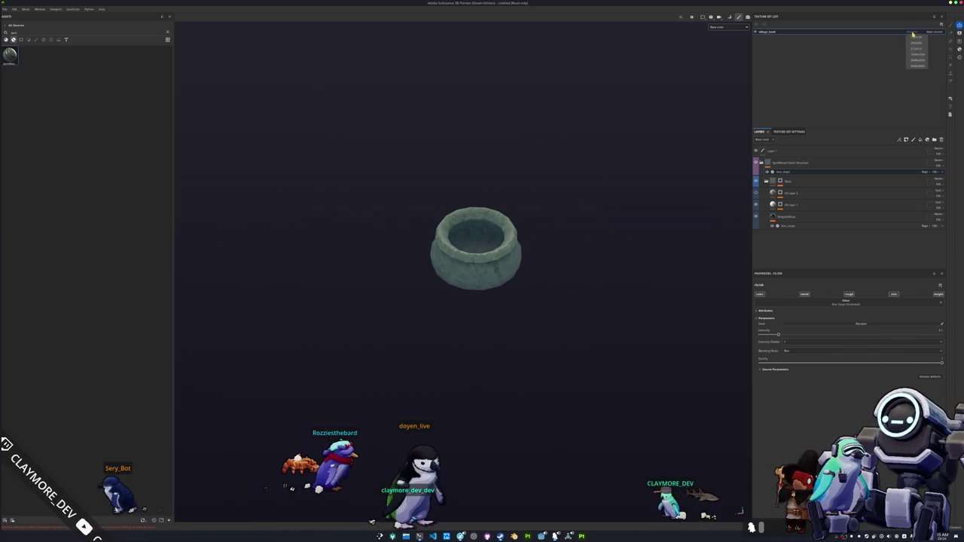
{"action": "mouse_move", "coordinate": [628, 165]}
{"action": "left_mouse_down"}
{"action": "mouse_move", "coordinate": [594, 106]}
{"action": "mouse_move", "coordinate": [318, 134]}
{"action": "mouse_move", "coordinate": [493, 149]}
{"action": "left_mouse_up"}
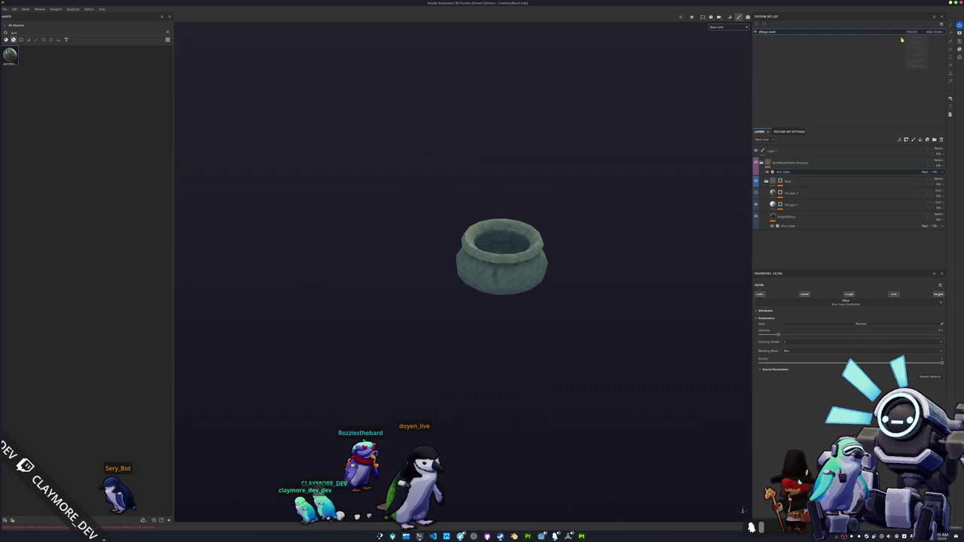
{"action": "left_click_drag", "start_coordinate": [598, 183], "coordinate": [540, 209]}
Save the Substance Painter project into a folder chosen from the recent folders list
{"action": "key", "text": "ctrl+s"}
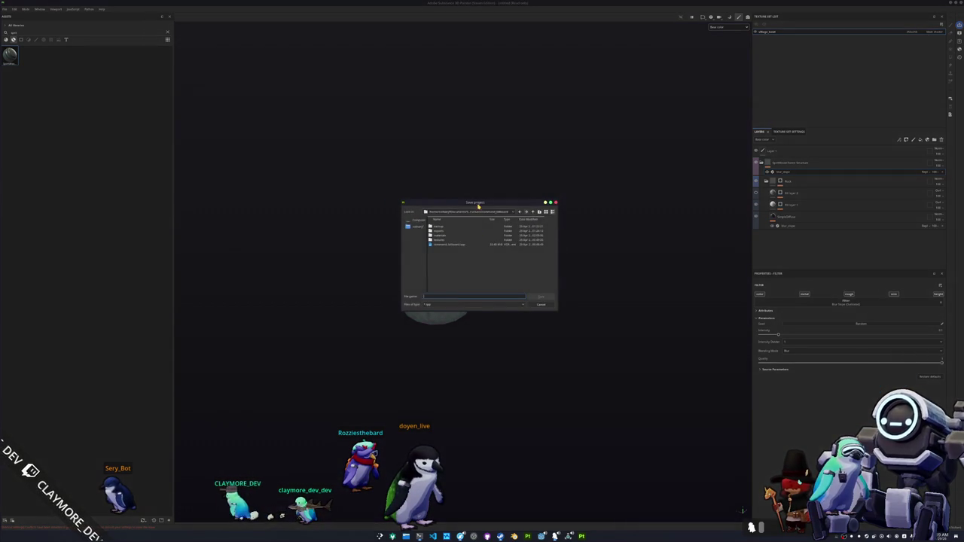
{"action": "left_click_drag", "start_coordinate": [615, 203], "coordinate": [622, 227]}
{"action": "left_click", "coordinate": [615, 236]}
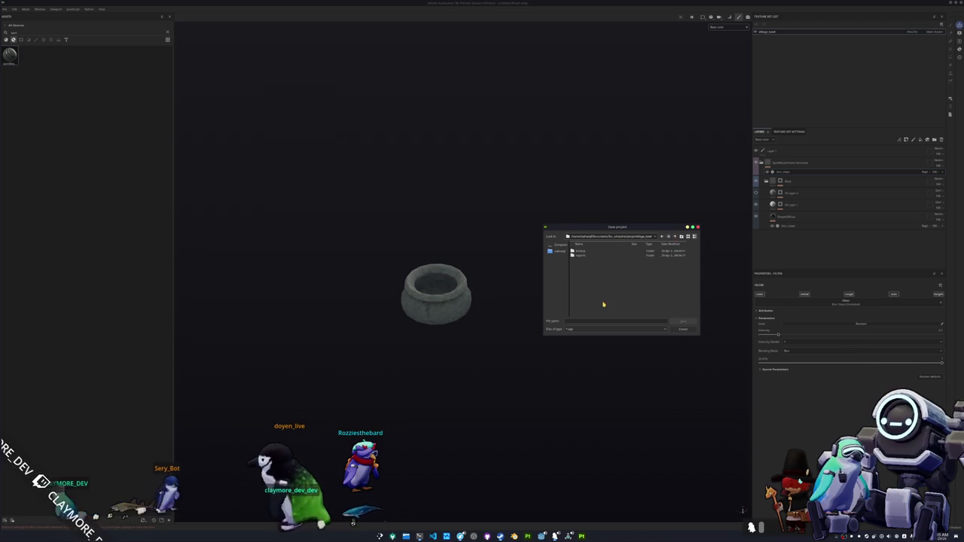
{"action": "type", "text": "village_bowl"}
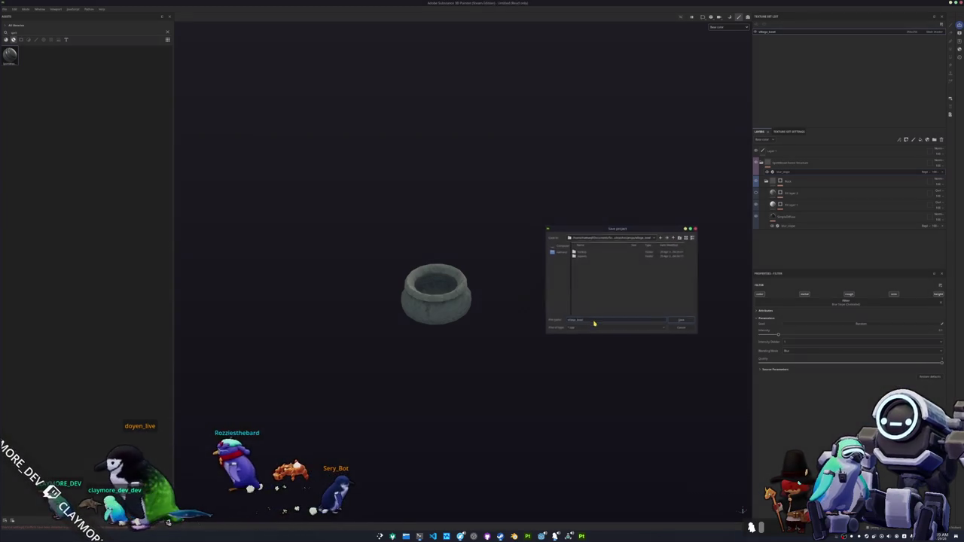
{"action": "key", "text": "Return"}
Export the village_bowl texture set's maps to a newly picked output directory
{"action": "key", "text": "ctrl+shift+e"}
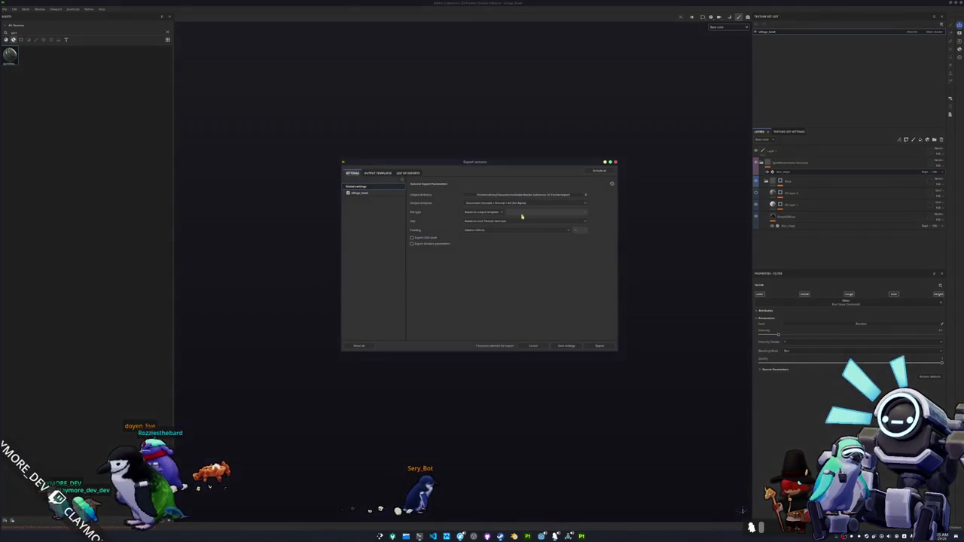
{"action": "left_click", "coordinate": [491, 194]}
{"action": "left_click", "coordinate": [489, 218]}
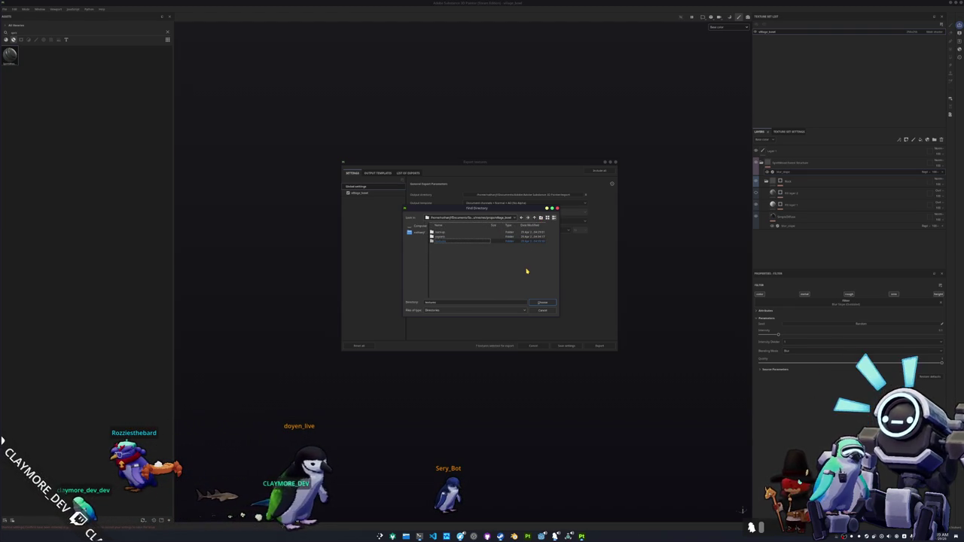
{"action": "left_click", "coordinate": [539, 304]}
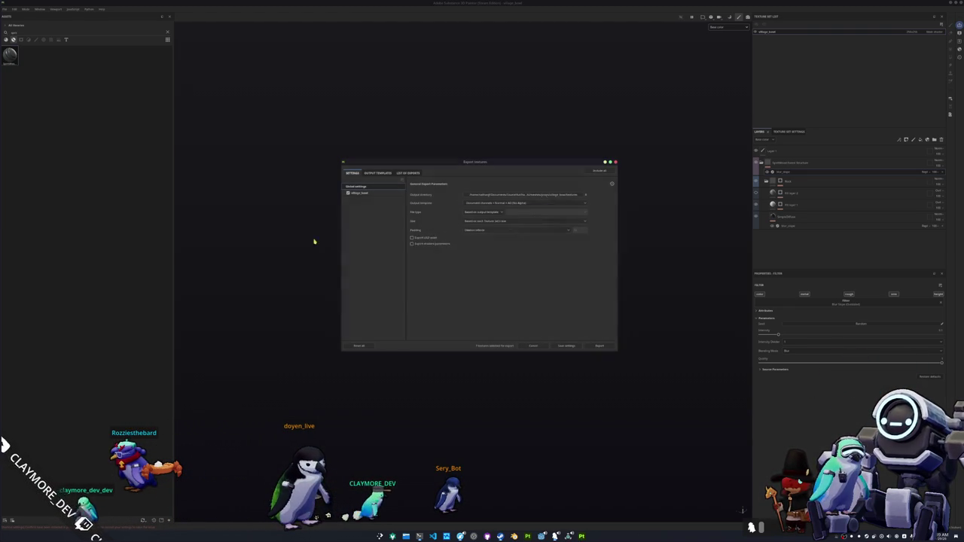
{"action": "left_click", "coordinate": [364, 194]}
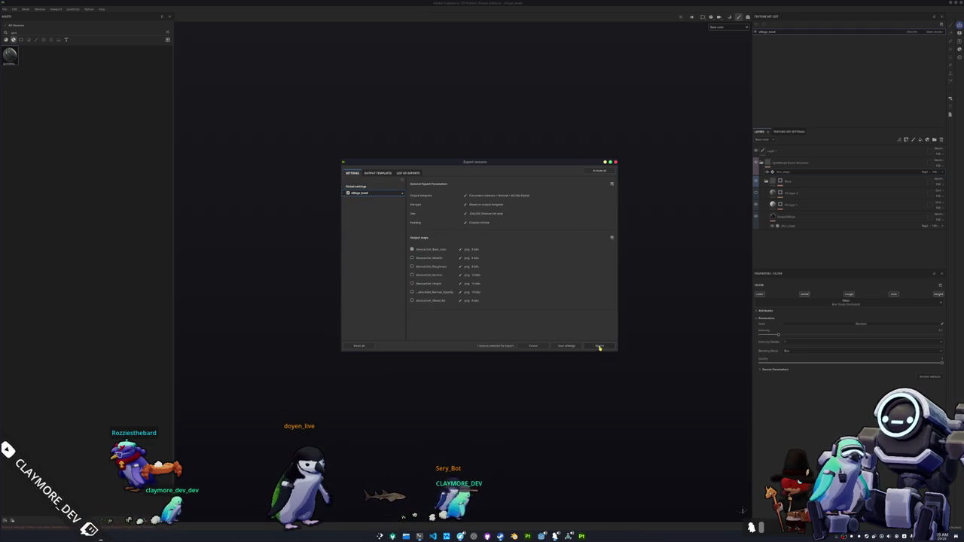
{"action": "left_click", "coordinate": [591, 345]}
{"action": "key", "text": "Escape"}
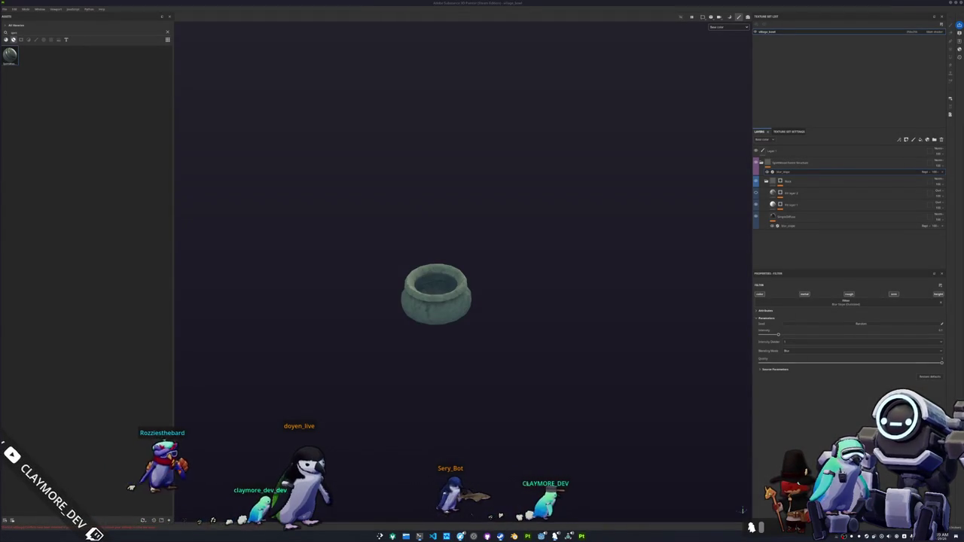
{"action": "key", "text": "alt+Tab"}
{"action": "key", "text": "alt+Tab"}
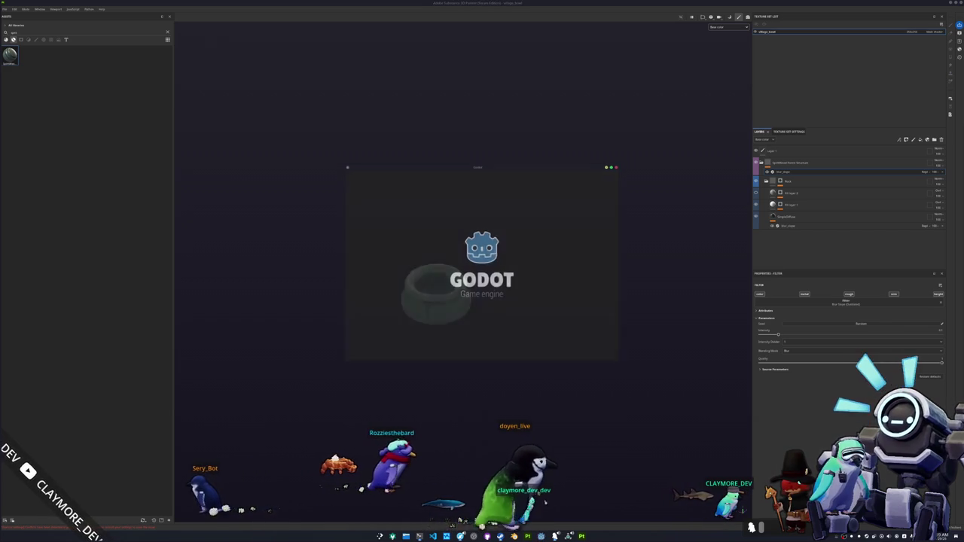
Run the game, then open and close the vending machine shop and inventory
{"action": "double_click", "coordinate": [440, 221]}
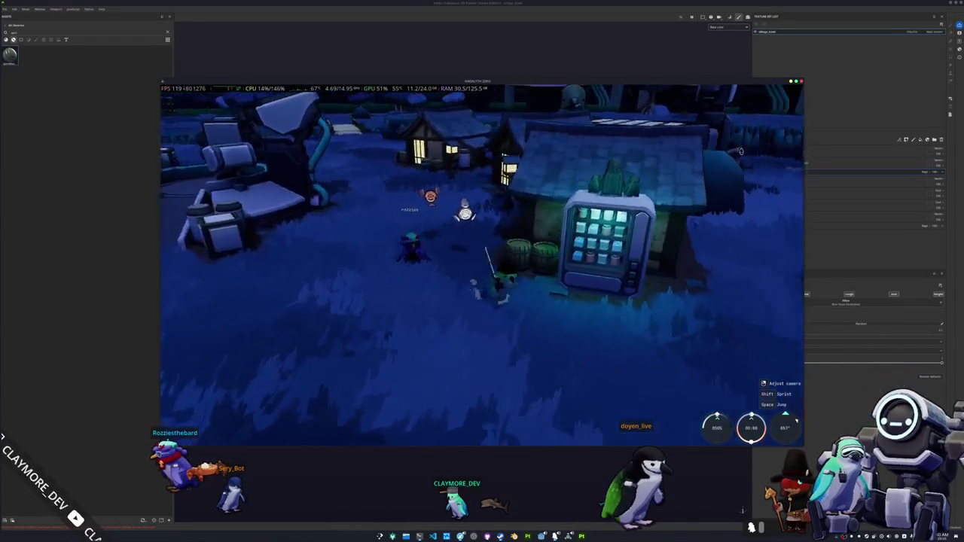
{"action": "key", "text": "e"}
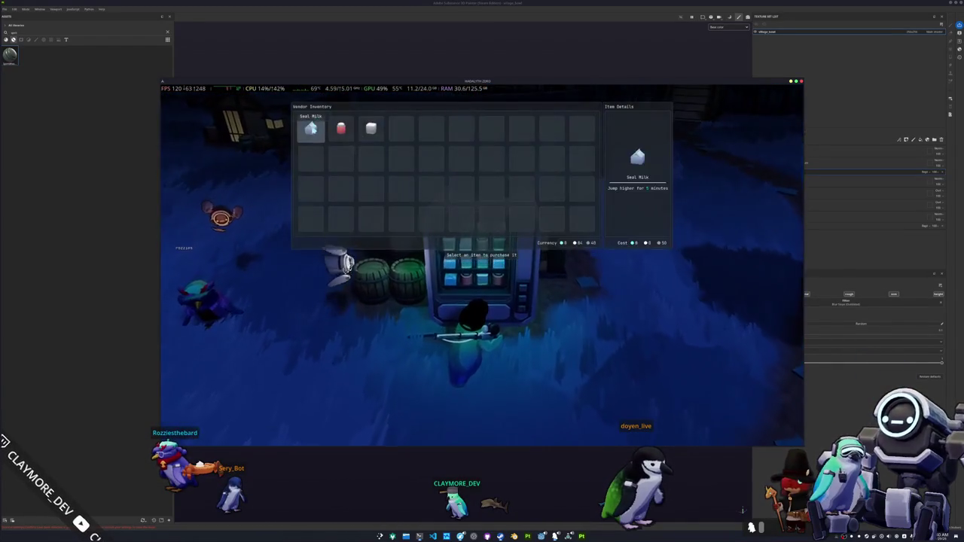
{"action": "key", "text": "Tab"}
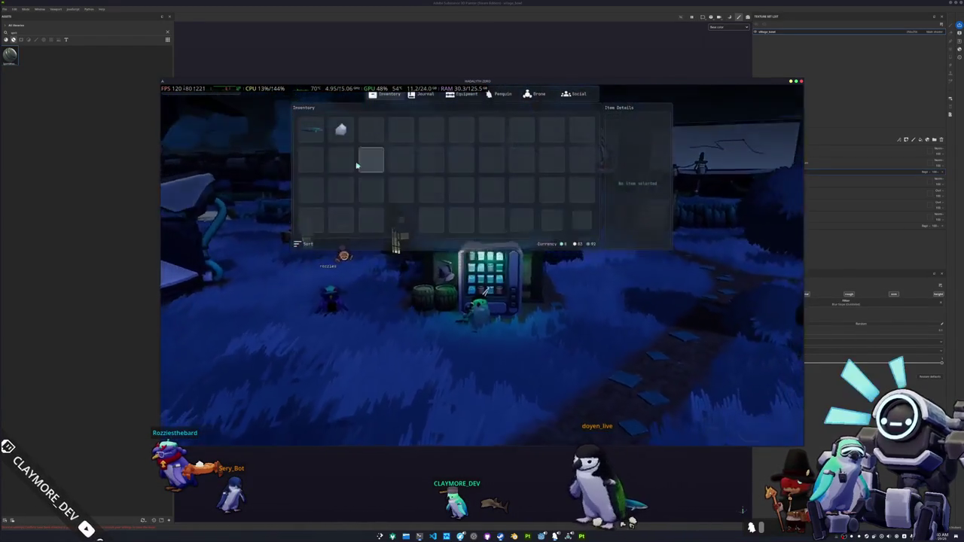
{"action": "key", "text": "Tab"}
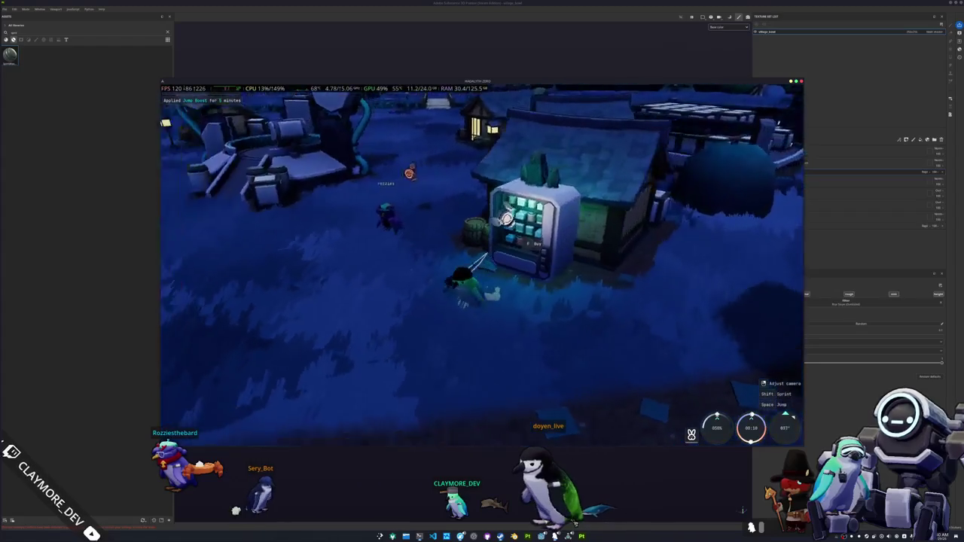
Walk the character around the plaza and up the path
{"action": "key", "text": "d"}
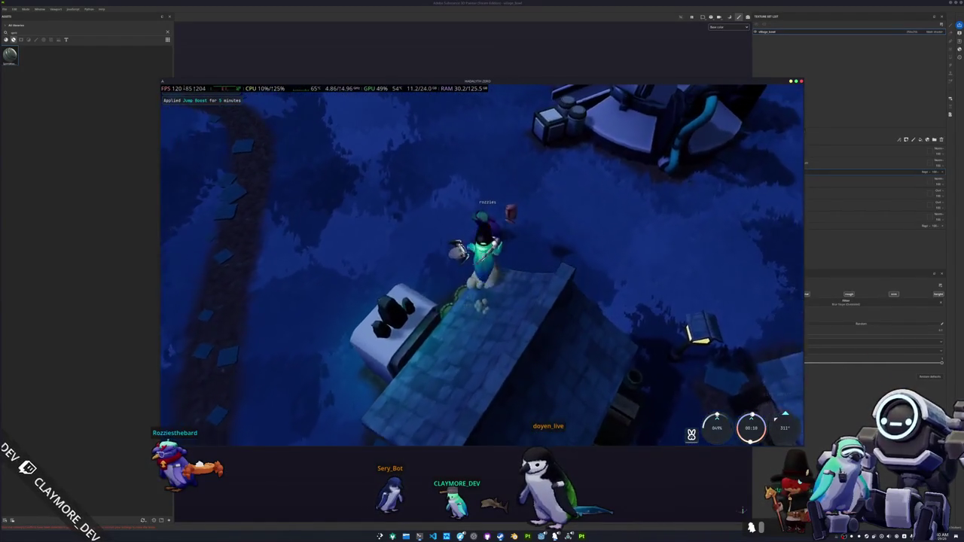
{"action": "key", "text": "w"}
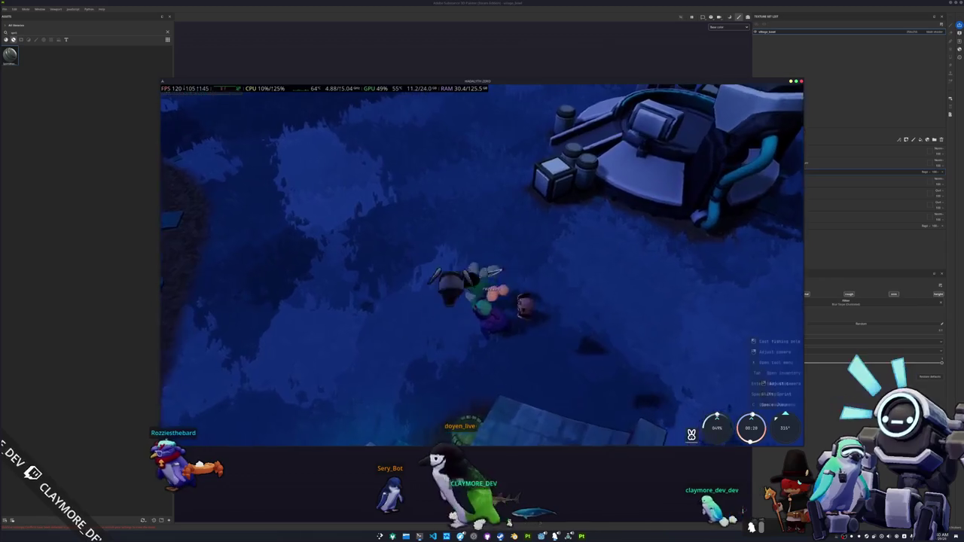
{"action": "key", "text": "w"}
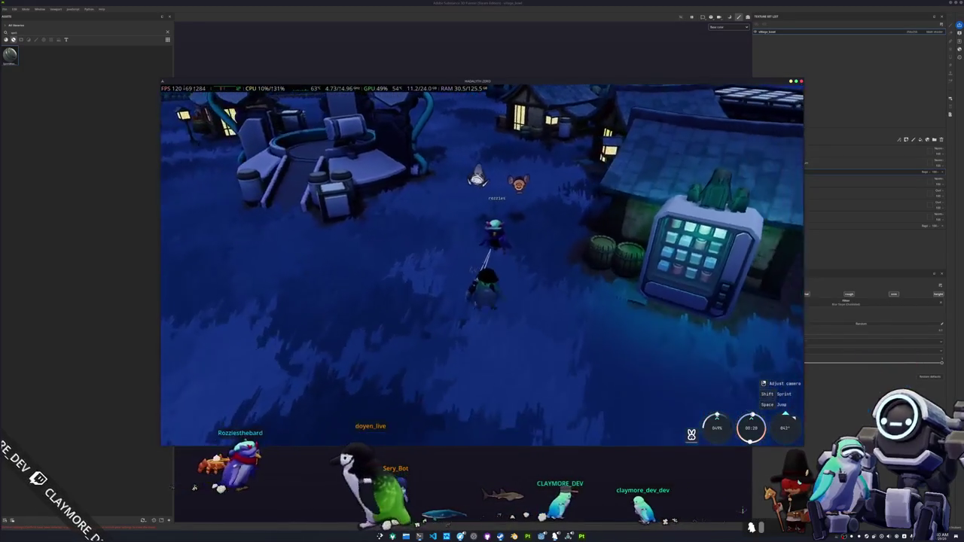
{"action": "key", "text": "w"}
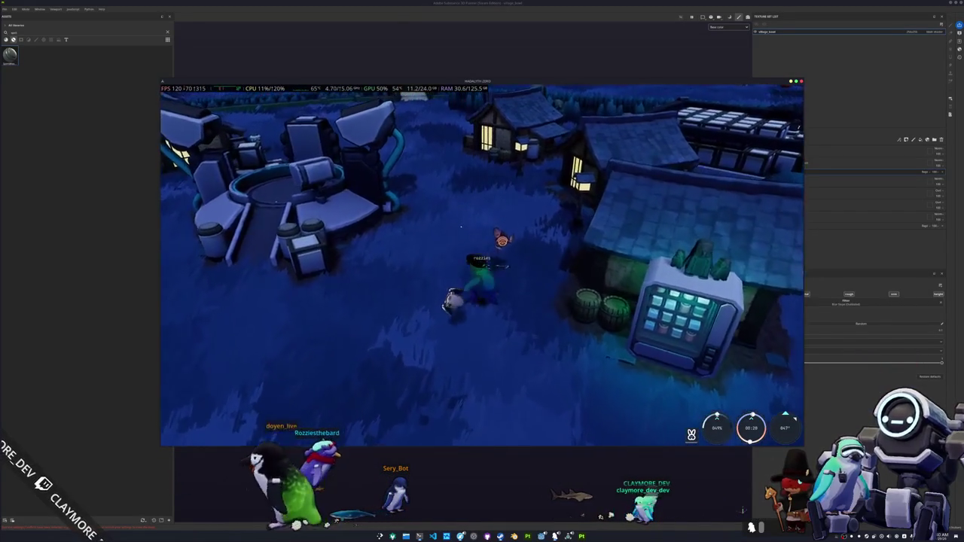
{"action": "key", "text": "w"}
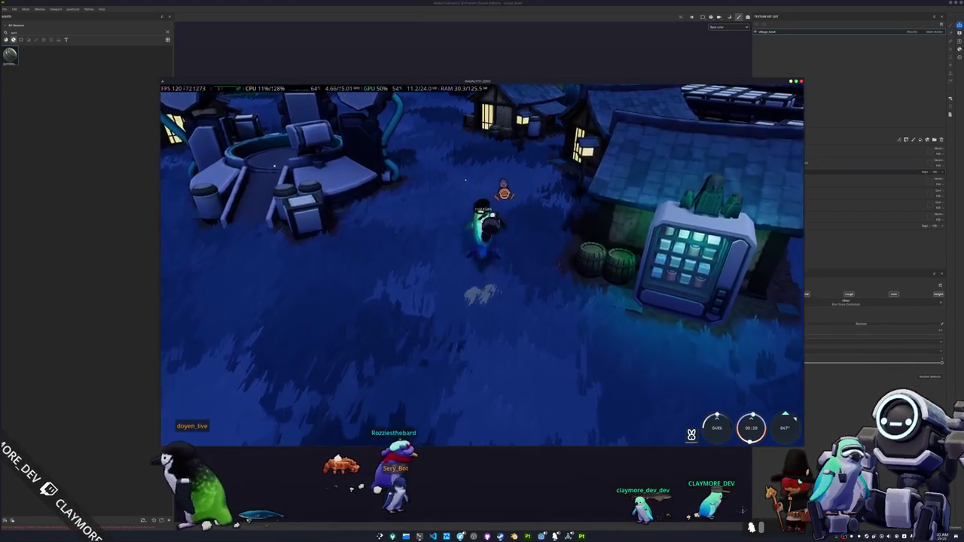
{"action": "key", "text": "w"}
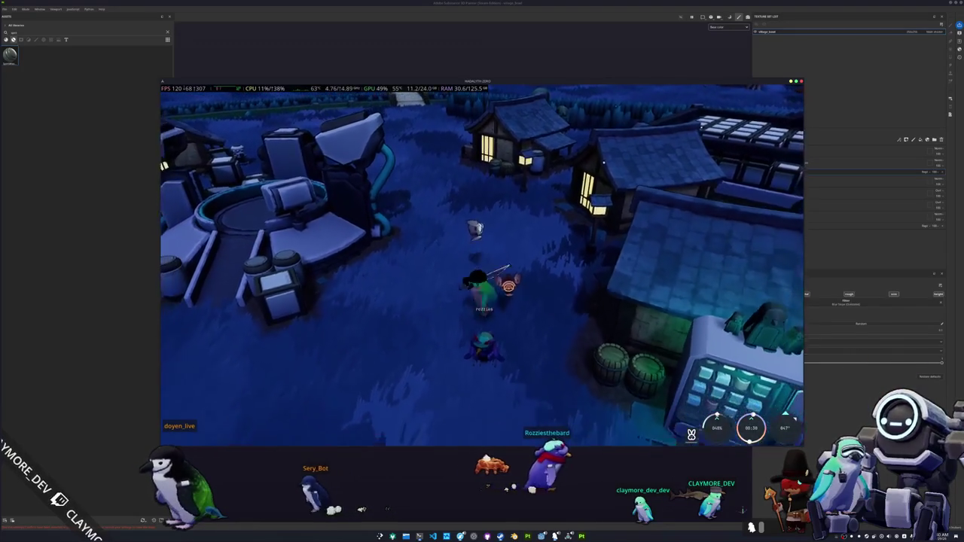
Equip the fishing pole, close the game, and save the village_house scene
{"action": "key", "text": "s"}
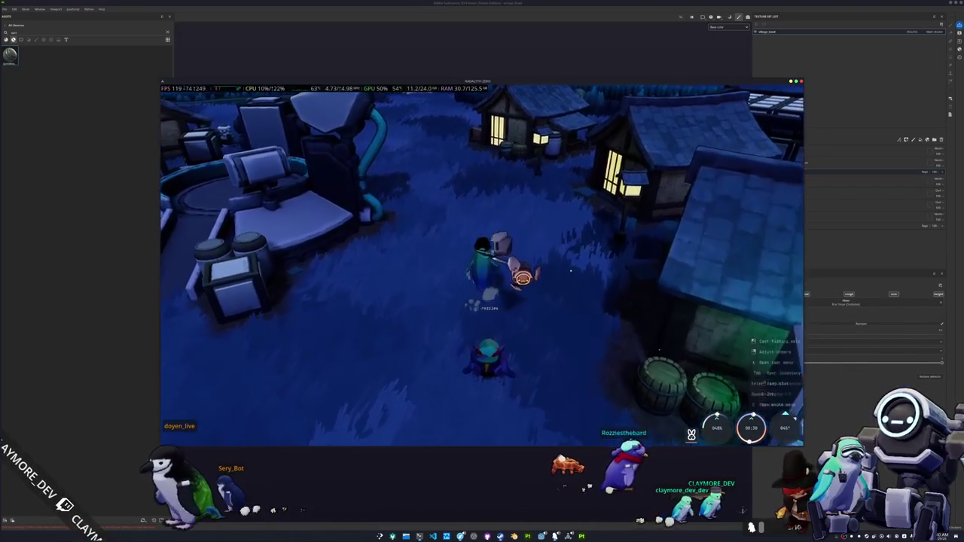
{"action": "key", "text": "1"}
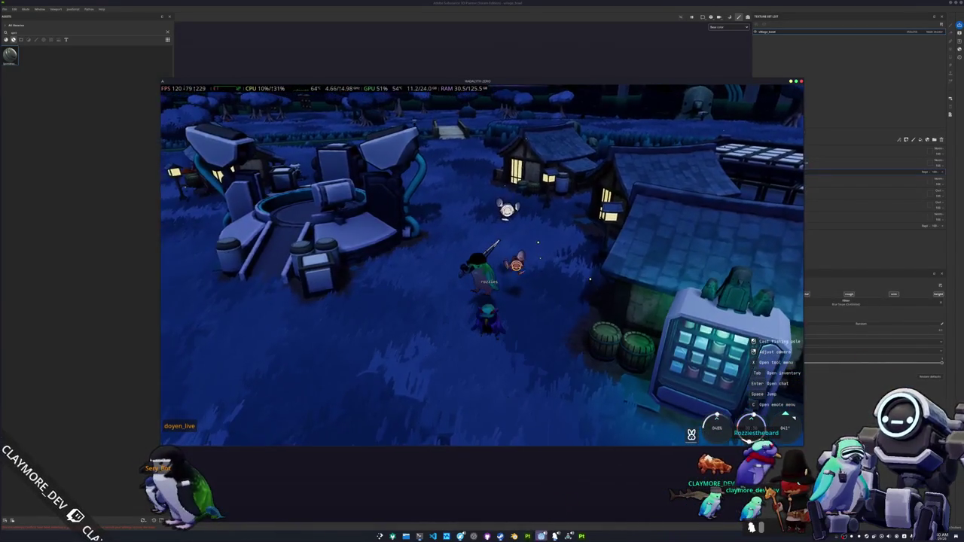
{"action": "key", "text": "F8"}
{"action": "scroll", "coordinate": [516, 314], "scroll_direction": "down", "scroll_amount": 5}
{"action": "key", "text": "ctrl+s"}
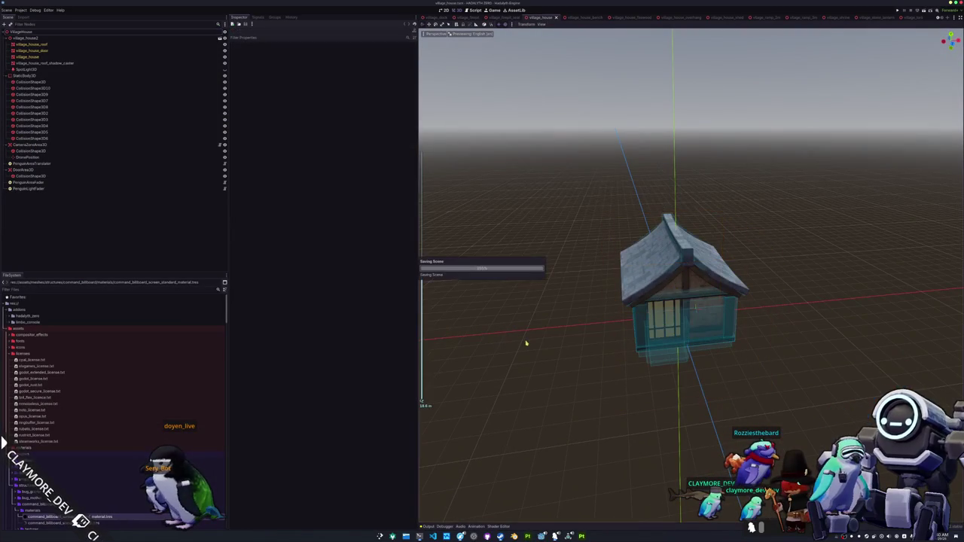
Create a 'materials' folder inside props/village_bowl
{"action": "scroll", "coordinate": [51, 441], "scroll_direction": "down", "scroll_amount": 5}
{"action": "left_click", "coordinate": [36, 364]}
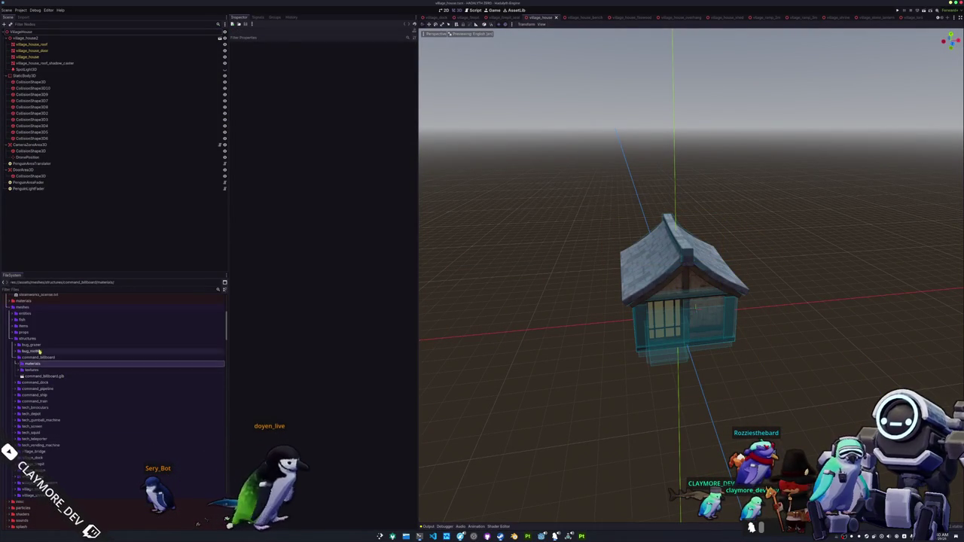
{"action": "double_click", "coordinate": [34, 357]}
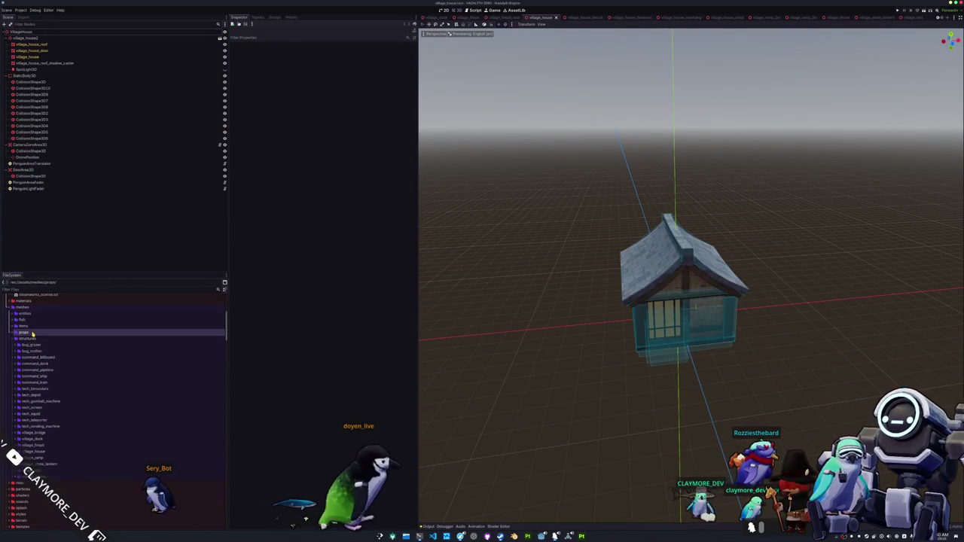
{"action": "double_click", "coordinate": [29, 333]}
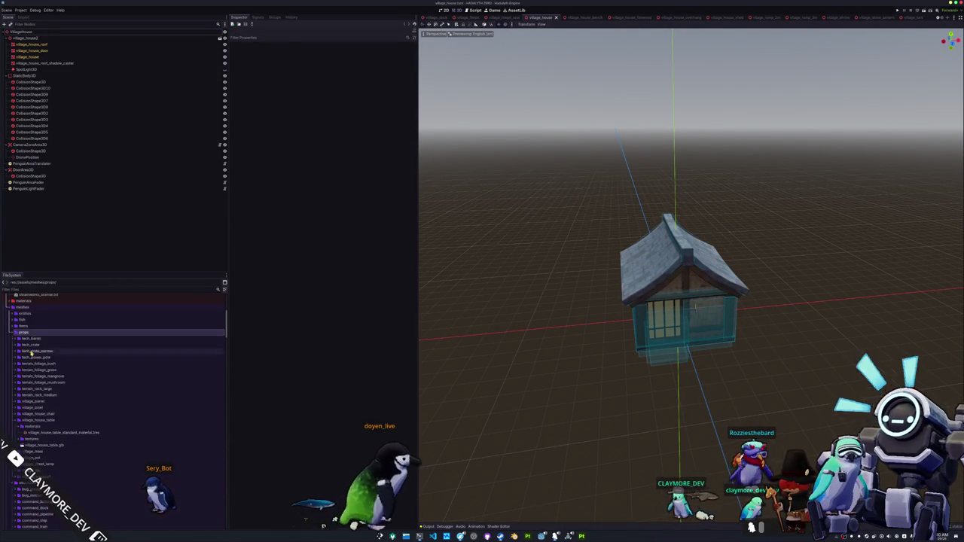
{"action": "double_click", "coordinate": [38, 408]}
{"action": "scroll", "coordinate": [41, 407], "scroll_direction": "down", "scroll_amount": 1}
{"action": "right_click", "coordinate": [34, 379]}
{"action": "left_click", "coordinate": [114, 384]}
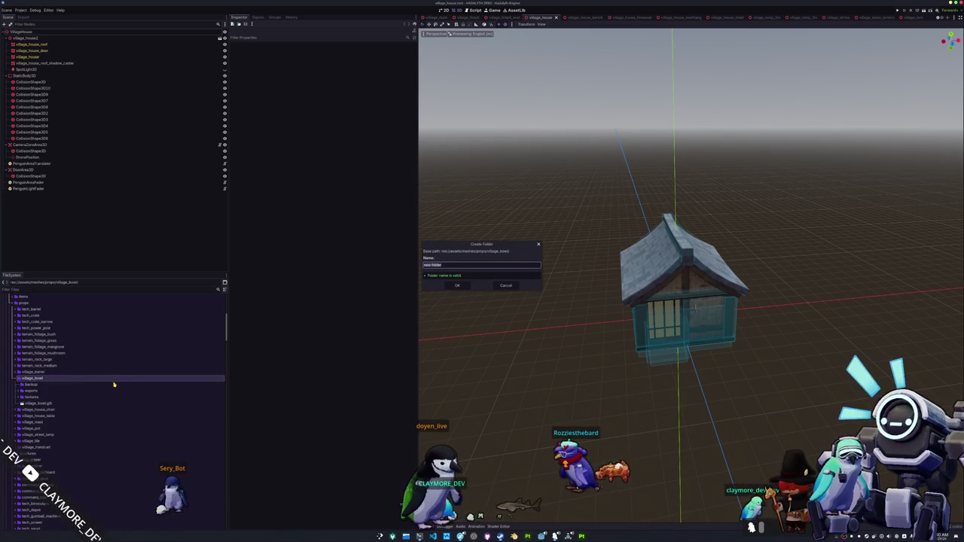
{"action": "key", "text": "Return"}
Create a new StandardMaterial3D resource in the materials folder
{"action": "right_click", "coordinate": [39, 399]}
{"action": "left_click", "coordinate": [121, 419]}
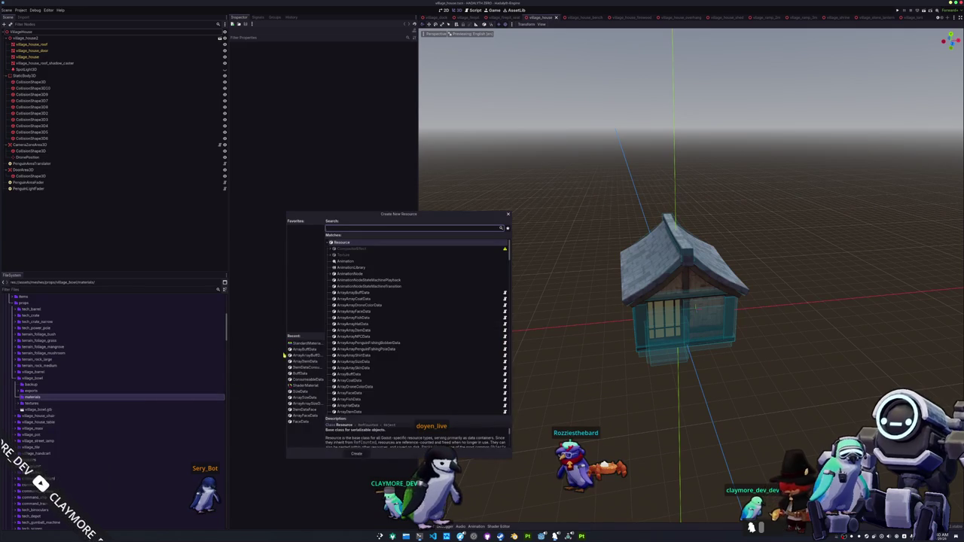
{"action": "left_click", "coordinate": [305, 342]}
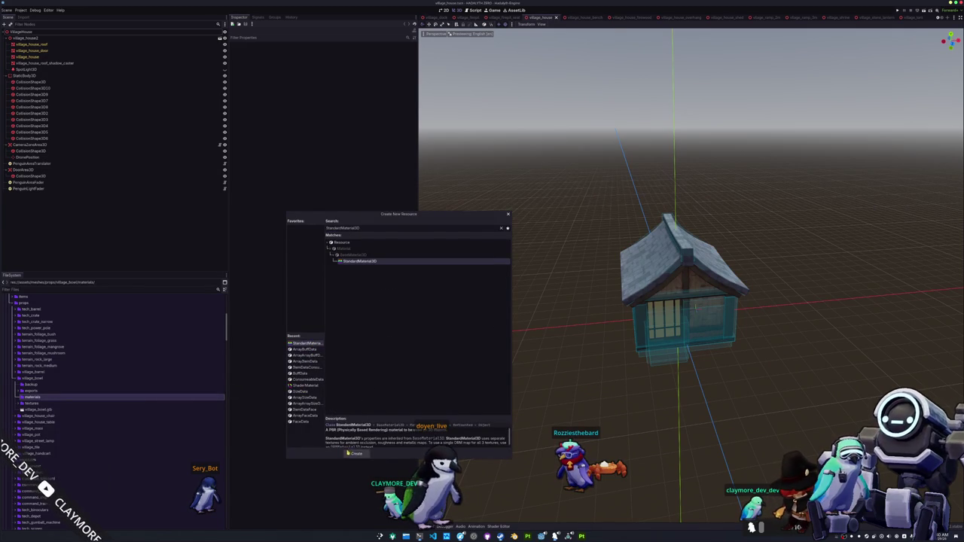
{"action": "left_click", "coordinate": [356, 453]}
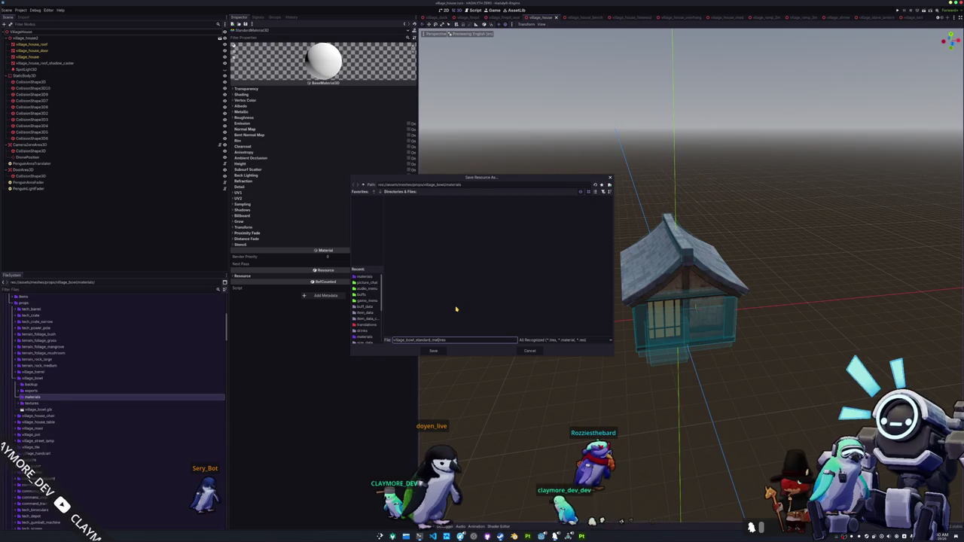
Save the bowl material and assign a 'village' texture as its Albedo
{"action": "key", "text": "Return"}
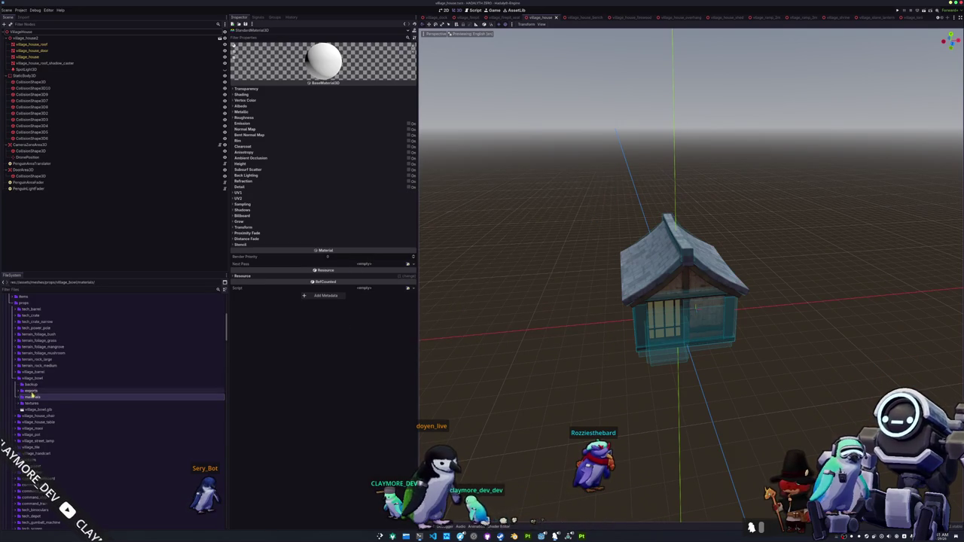
{"action": "left_click", "coordinate": [63, 404]}
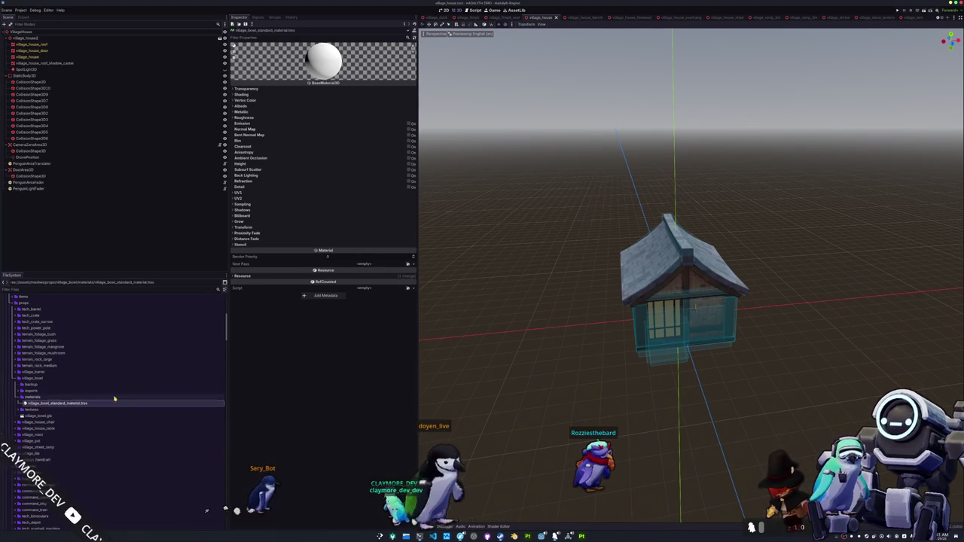
{"action": "left_click", "coordinate": [241, 106]}
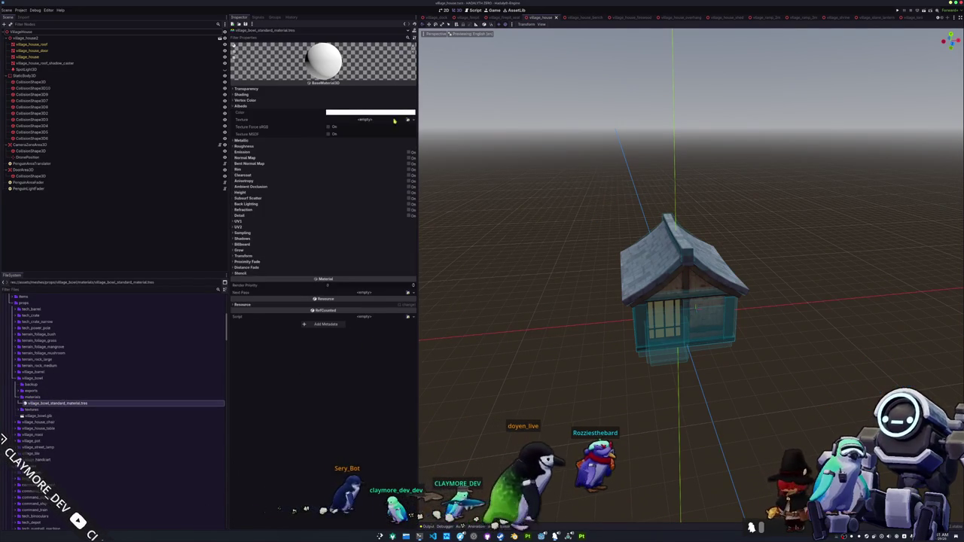
{"action": "left_click", "coordinate": [407, 120]}
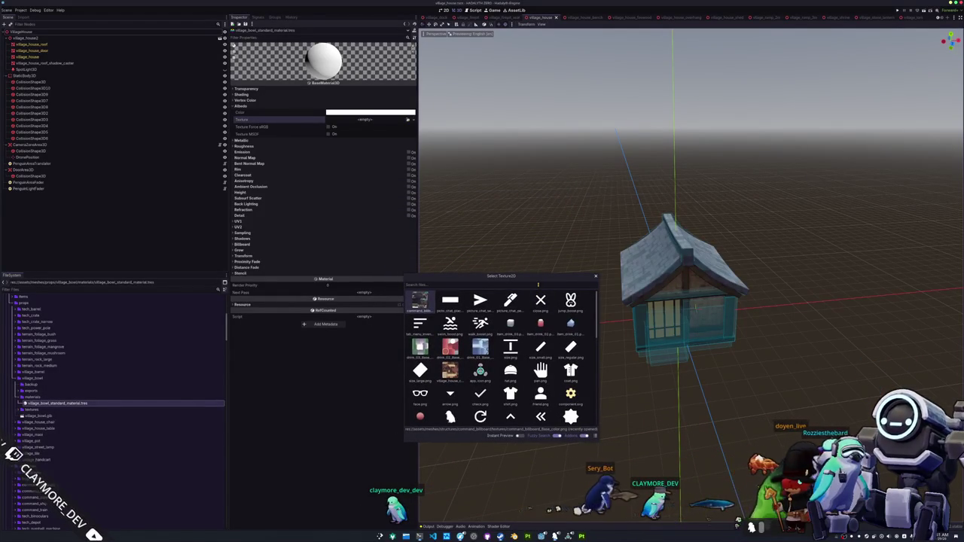
{"action": "type", "text": "village"}
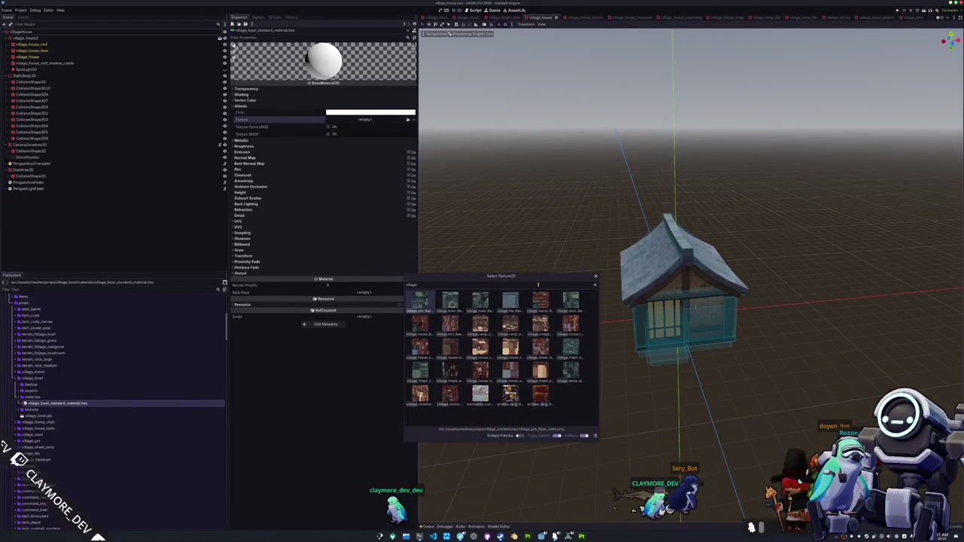
{"action": "key", "text": "Return"}
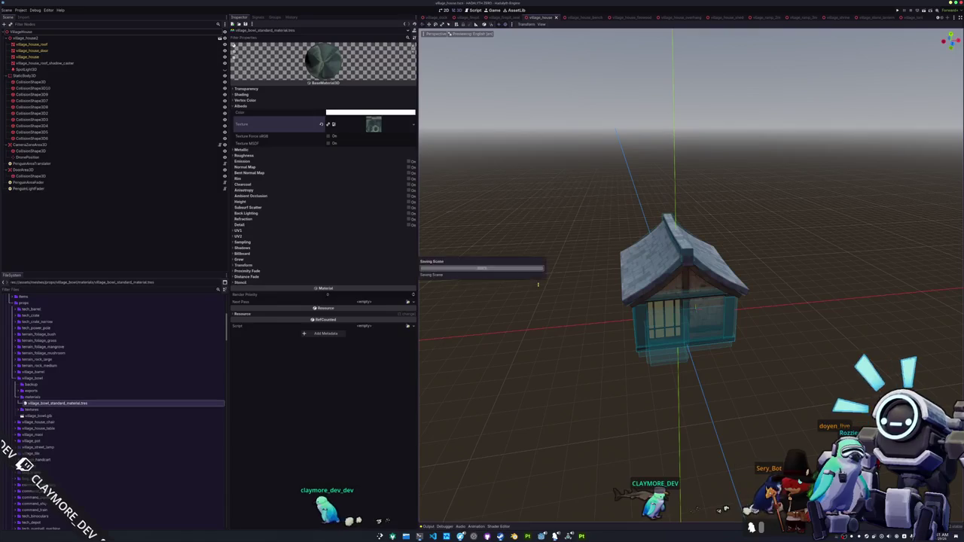
Set the material's Shading Specular Mode to Disabled
{"action": "left_click", "coordinate": [277, 101]}
{"action": "left_click", "coordinate": [278, 100]}
{"action": "left_click", "coordinate": [283, 94]}
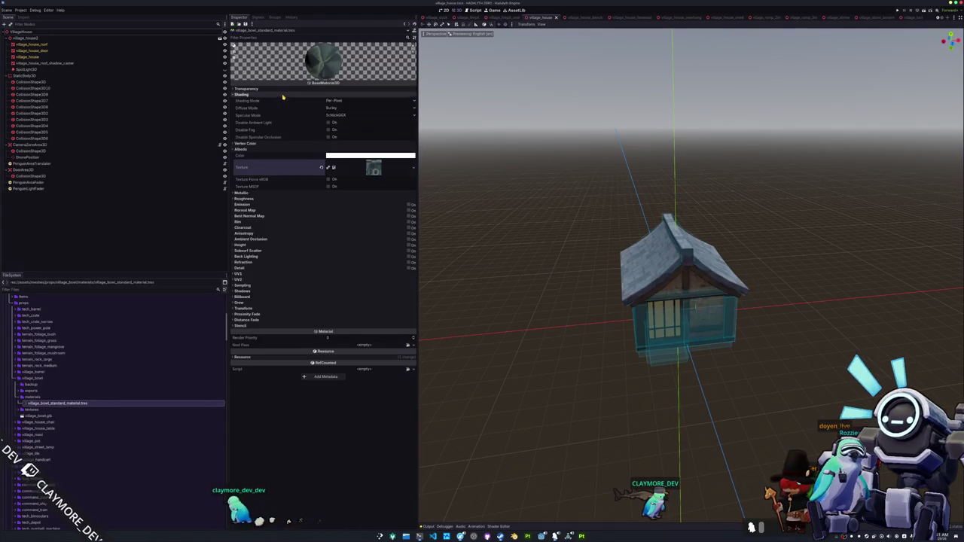
{"action": "left_click", "coordinate": [335, 115]}
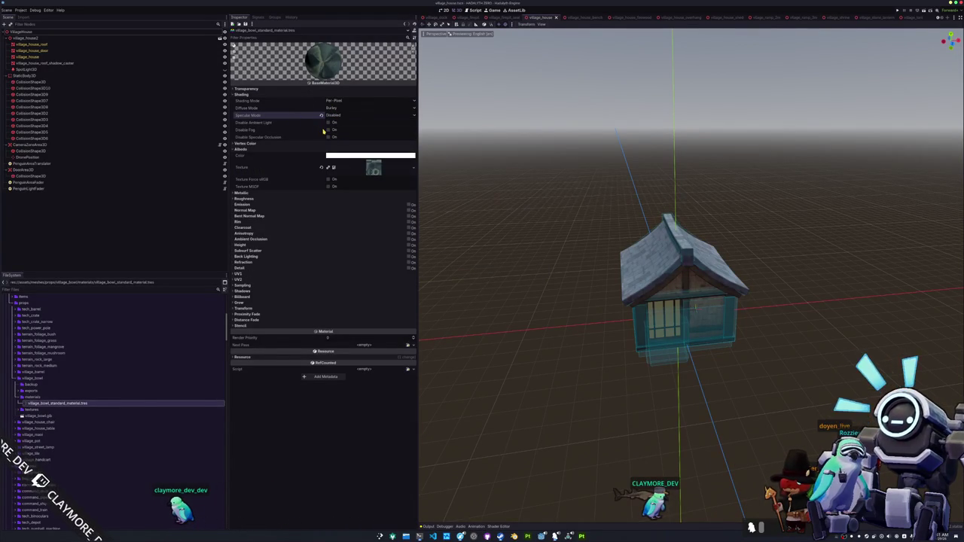
{"action": "scroll", "coordinate": [39, 410], "scroll_direction": "down", "scroll_amount": 10}
{"action": "scroll", "coordinate": [48, 442], "scroll_direction": "up", "scroll_amount": 5}
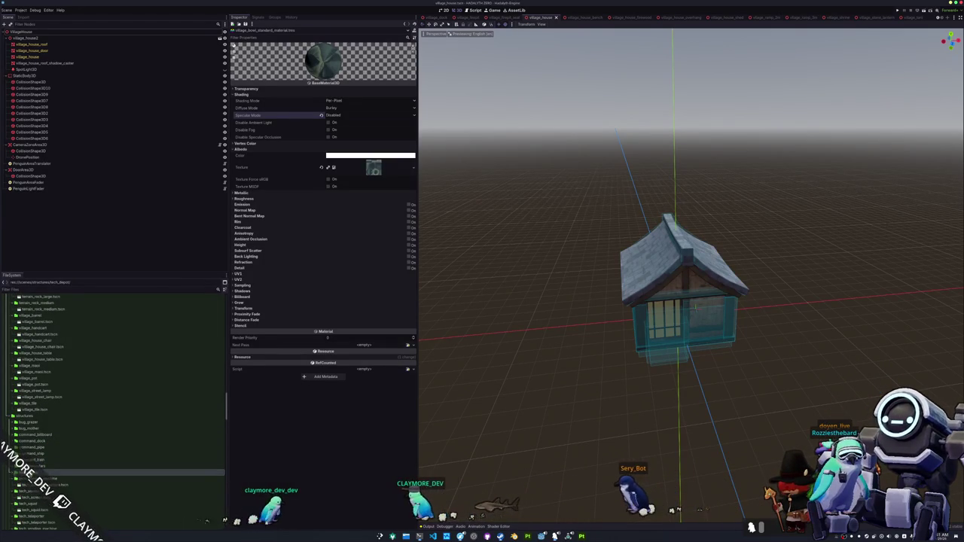
Start a new folder in props, cancel it, and collapse the tech_barrel folder
{"action": "scroll", "coordinate": [34, 437], "scroll_direction": "up", "scroll_amount": 3}
{"action": "scroll", "coordinate": [30, 421], "scroll_direction": "up", "scroll_amount": 10}
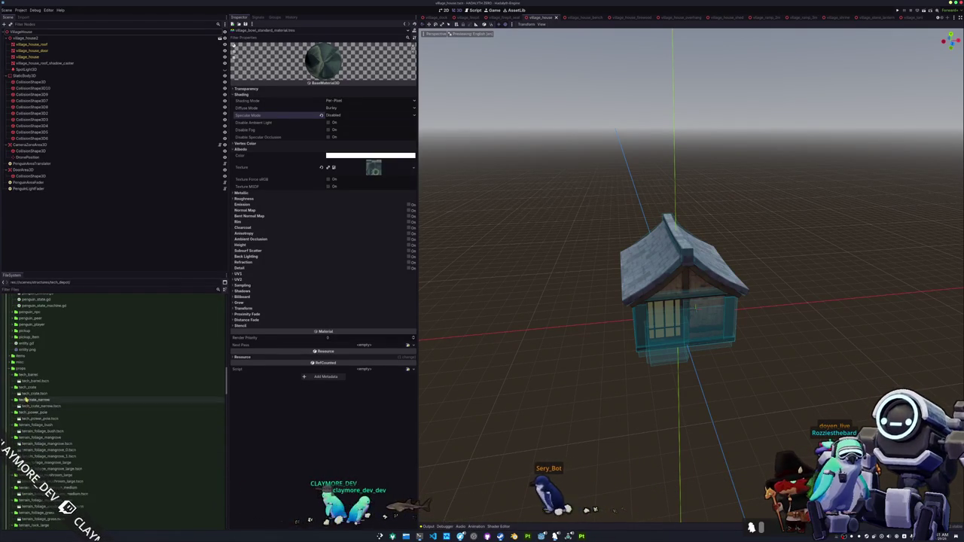
{"action": "right_click", "coordinate": [28, 369]}
{"action": "mouse_move", "coordinate": [45, 372]}
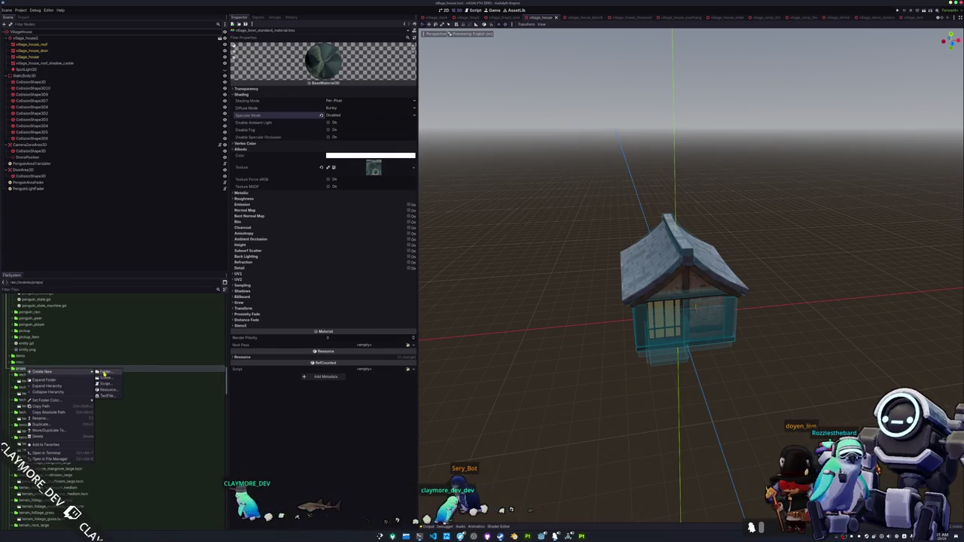
{"action": "left_click", "coordinate": [103, 374]}
{"action": "type", "text": "n"}
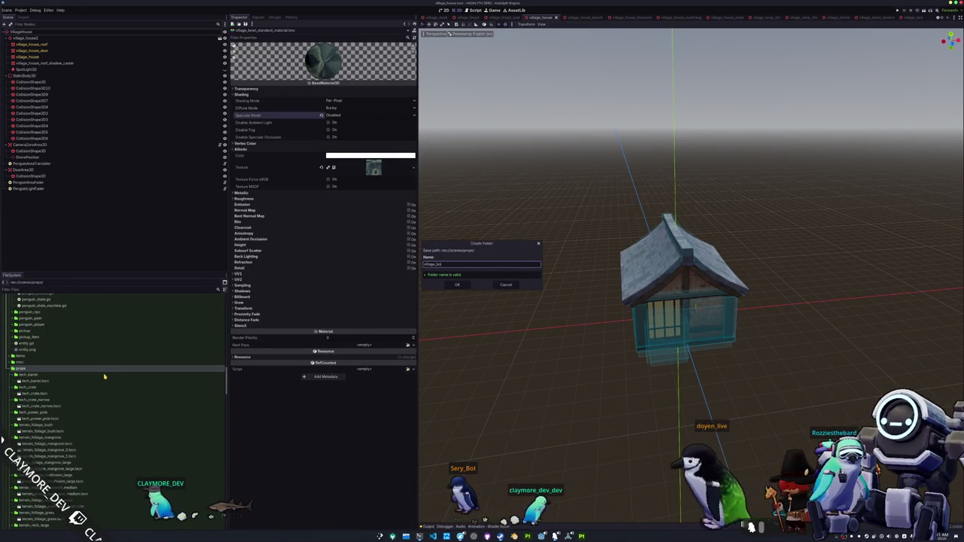
{"action": "key", "text": "Escape"}
{"action": "double_click", "coordinate": [57, 375]}
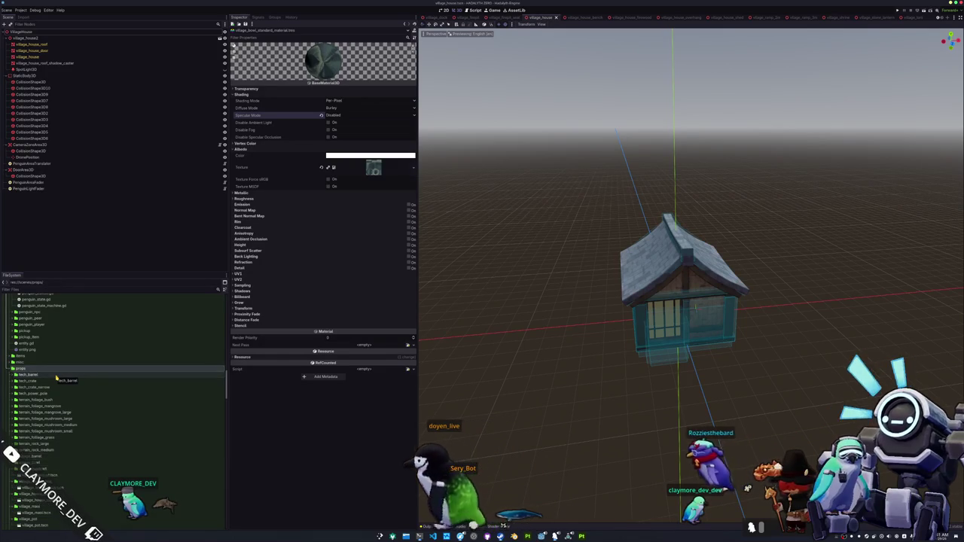
Create a new scene named village_bowl in the village_bowl folder
{"action": "right_click", "coordinate": [37, 462]}
{"action": "mouse_move", "coordinate": [66, 441]}
{"action": "left_click", "coordinate": [116, 445]}
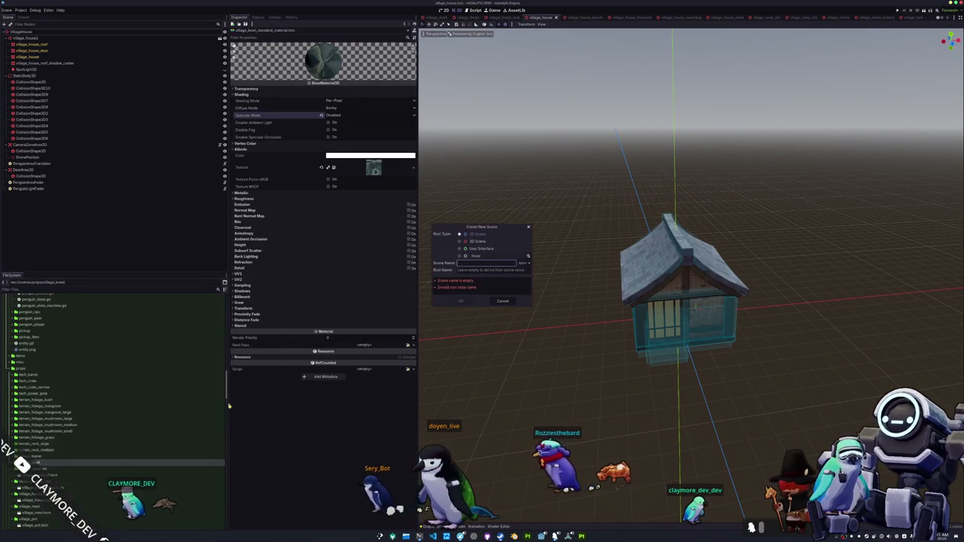
{"action": "type", "text": "village_bowl"}
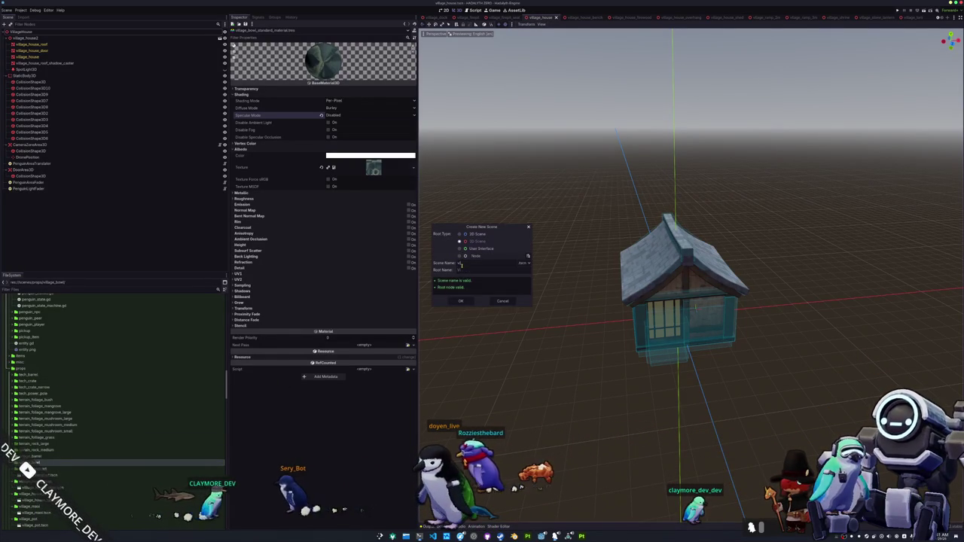
{"action": "key", "text": "Return"}
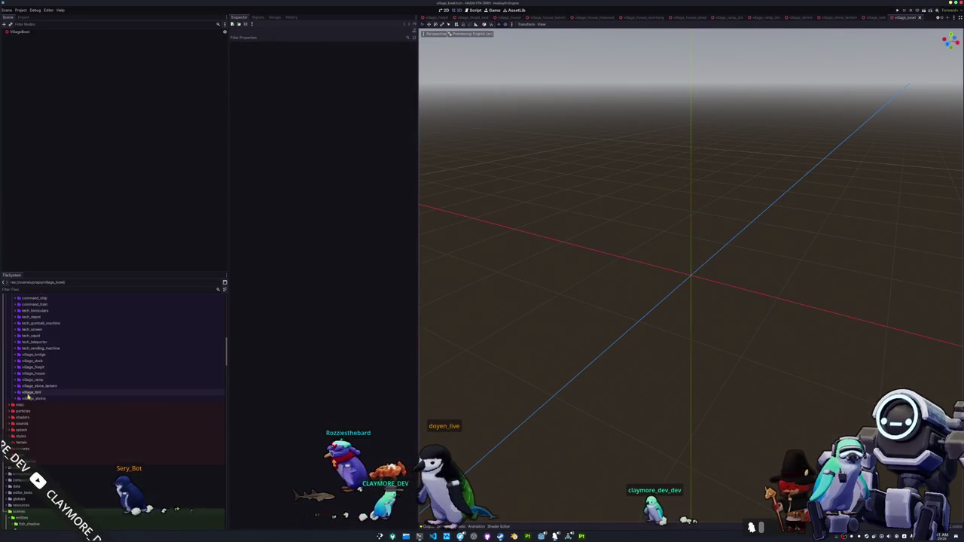
Add village_bowl.glb to the scene, enable Editable Children, and select its mesh
{"action": "mouse_move", "coordinate": [32, 359]}
{"action": "left_mouse_down"}
{"action": "mouse_move", "coordinate": [43, 113]}
{"action": "mouse_move", "coordinate": [32, 38]}
{"action": "left_mouse_up"}
{"action": "right_click", "coordinate": [33, 38]}
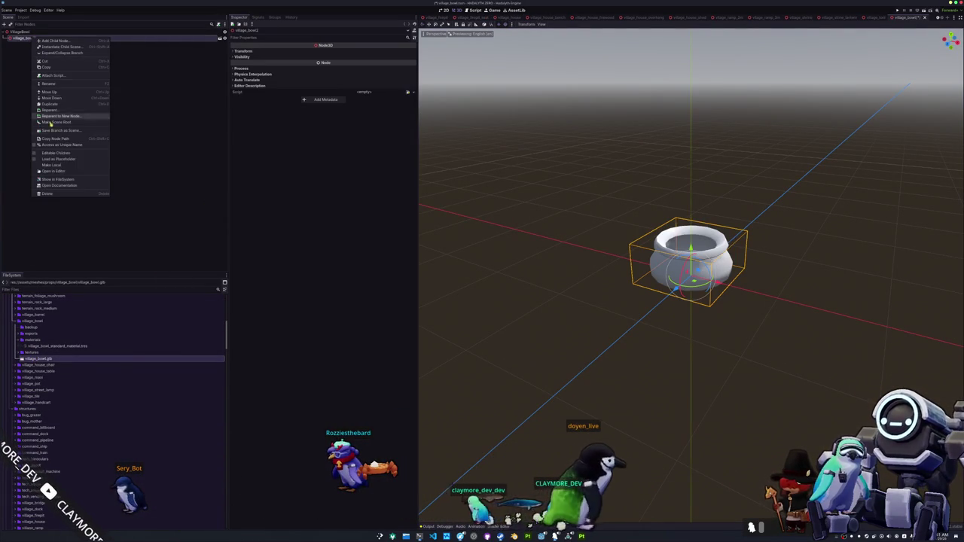
{"action": "left_click", "coordinate": [45, 154]}
{"action": "left_click", "coordinate": [46, 45]}
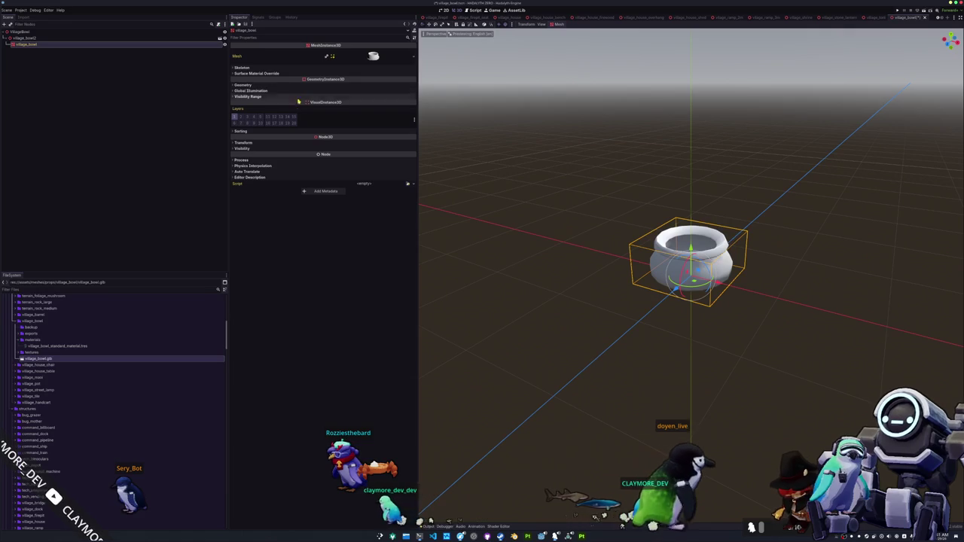
Set the bowl mesh's Geometry Material Override to the village_bowl material
{"action": "left_click", "coordinate": [243, 85]}
{"action": "left_click", "coordinate": [407, 91]}
{"action": "type", "text": "village_bowl"}
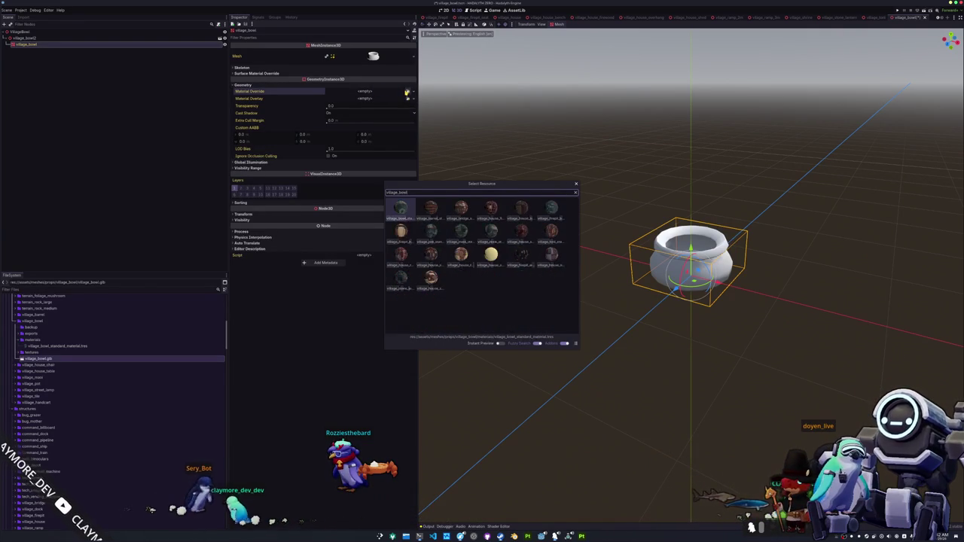
{"action": "key", "text": "Return"}
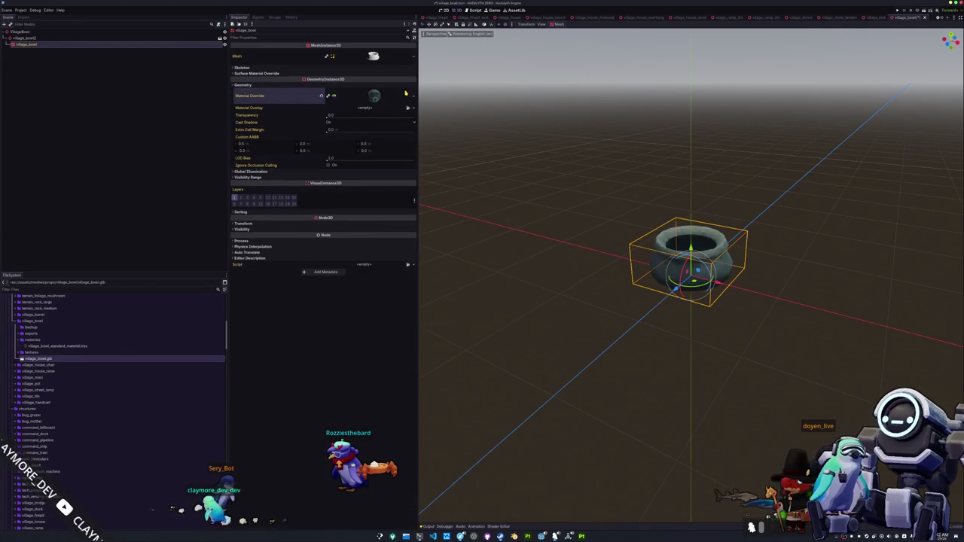
{"action": "left_click", "coordinate": [548, 215]}
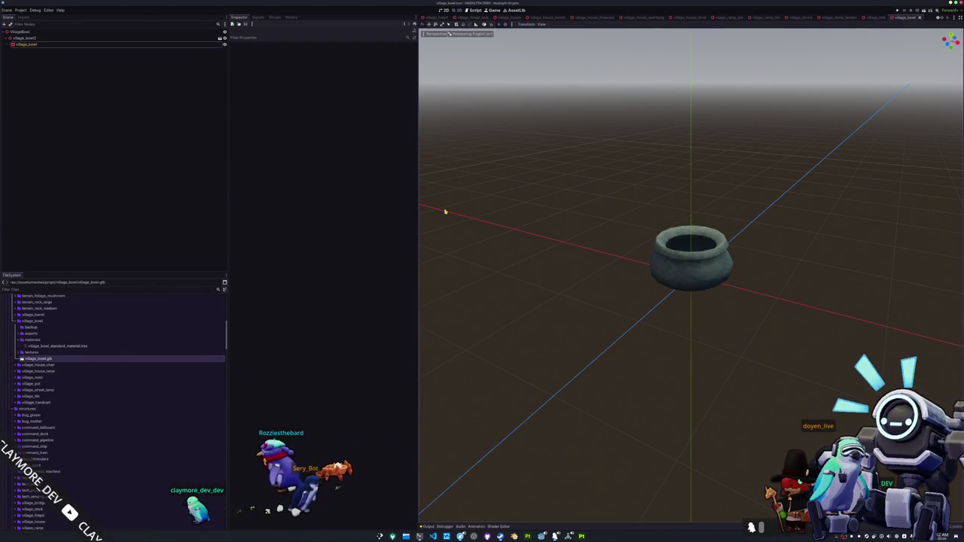
{"action": "right_click", "coordinate": [47, 34]}
Add a StaticBody3D under the bowl's root with a CollisionShape3D child
{"action": "left_click", "coordinate": [72, 38]}
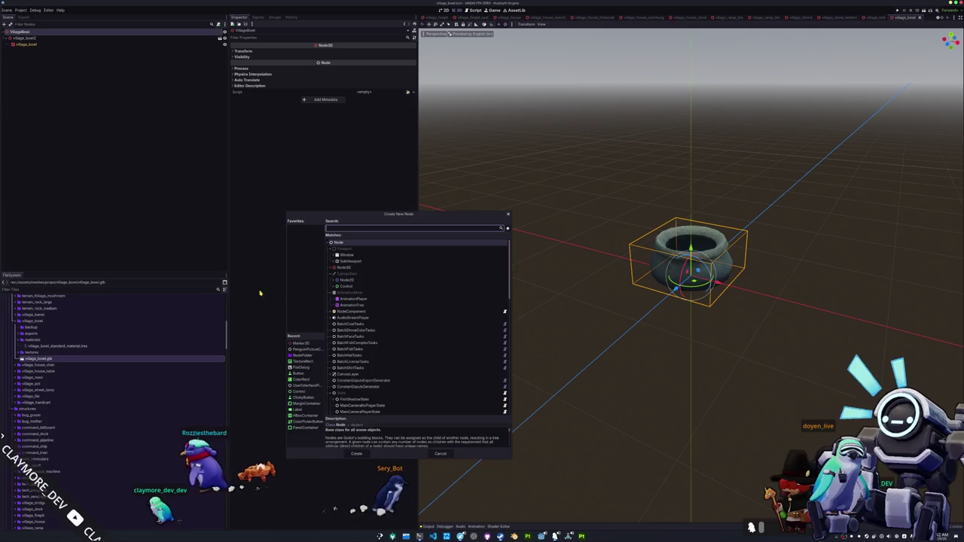
{"action": "type", "text": "staticbd"}
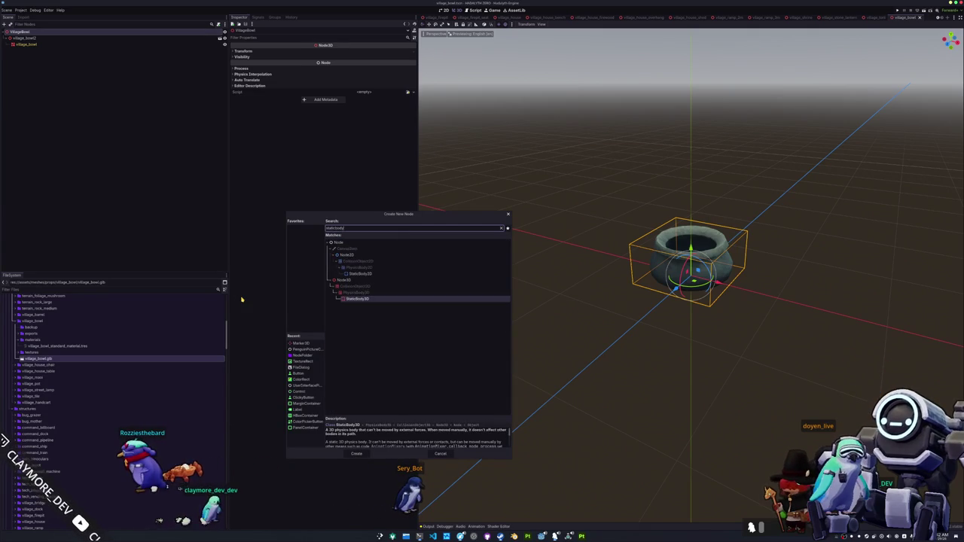
{"action": "key", "text": "Return"}
{"action": "right_click", "coordinate": [134, 53]}
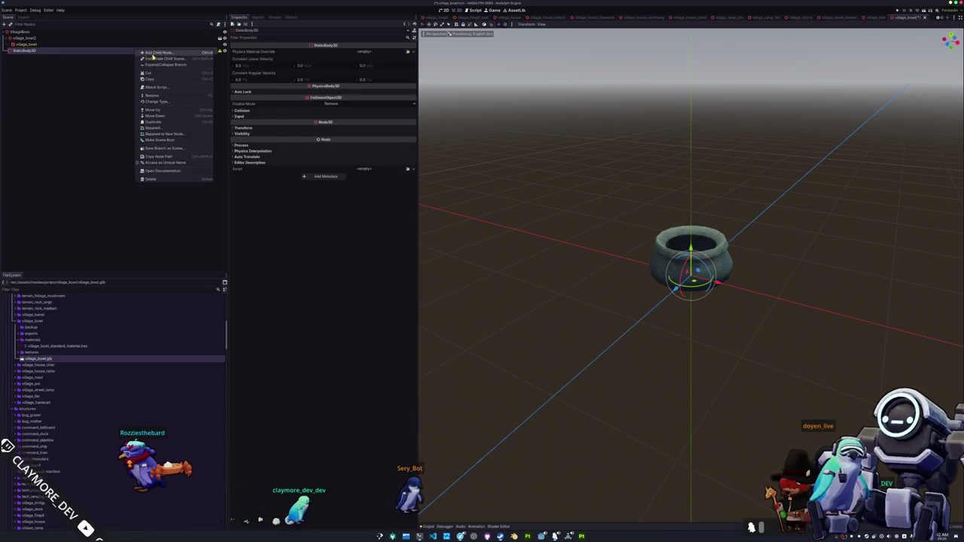
{"action": "left_click", "coordinate": [147, 56]}
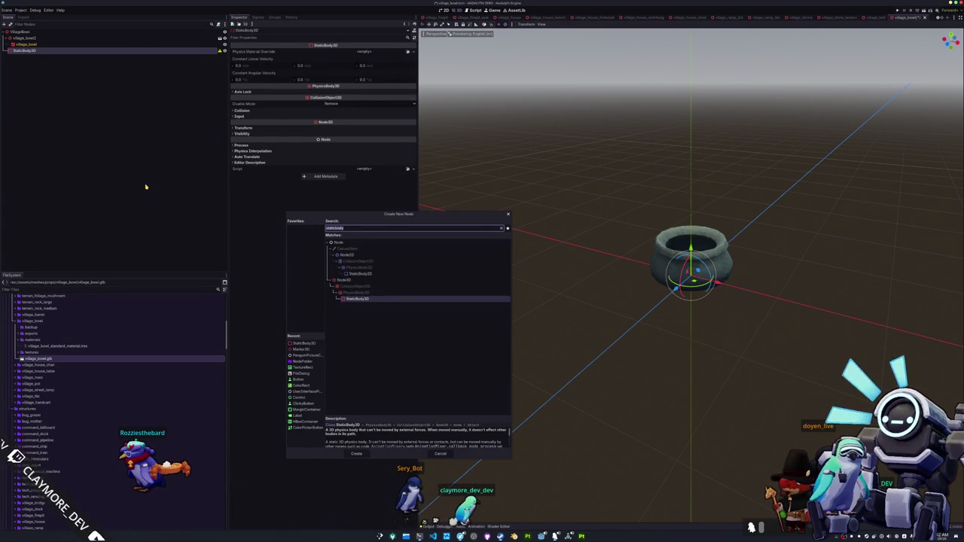
{"action": "type", "text": "collision"}
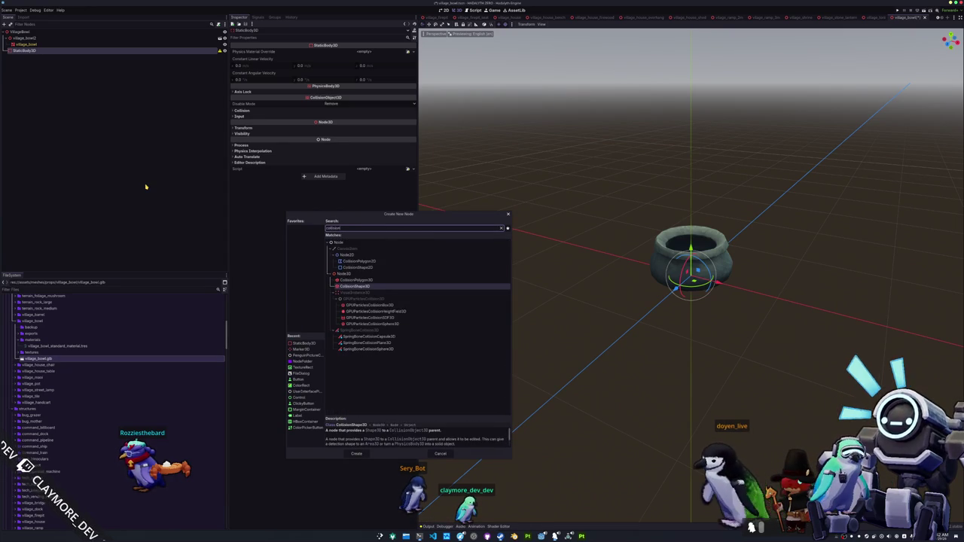
{"action": "key", "text": "Return"}
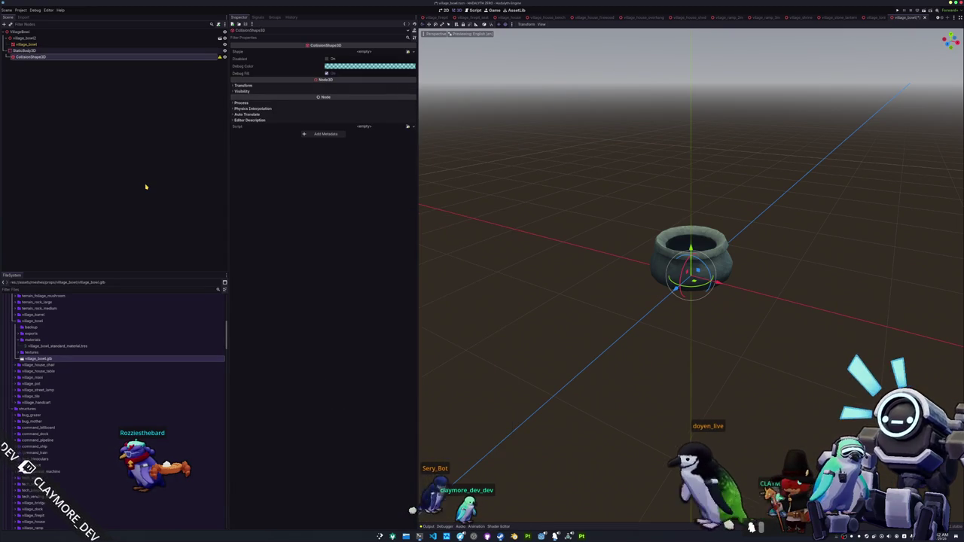
Make the collision shape a CylinderShape3D and shorten it to the bowl's height
{"action": "left_click", "coordinate": [412, 51]}
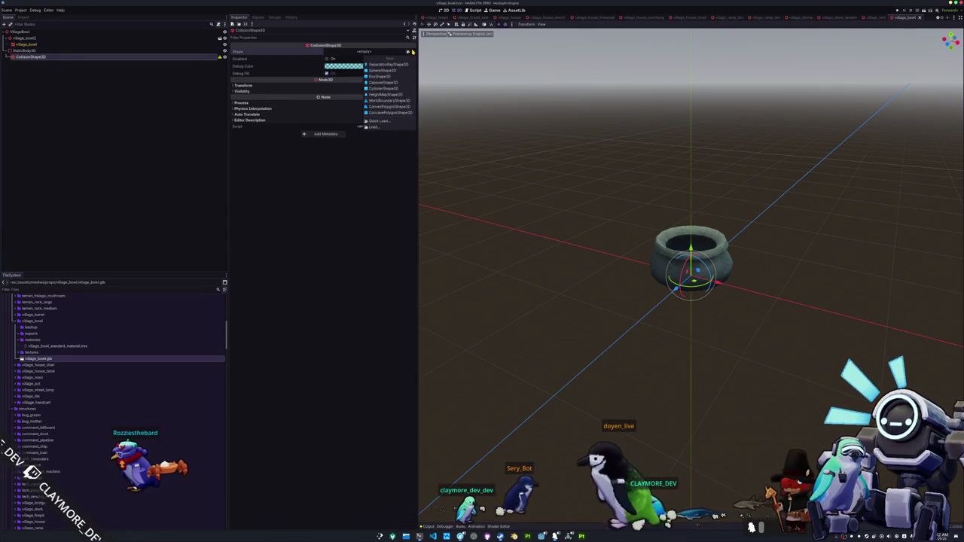
{"action": "left_click", "coordinate": [384, 89]}
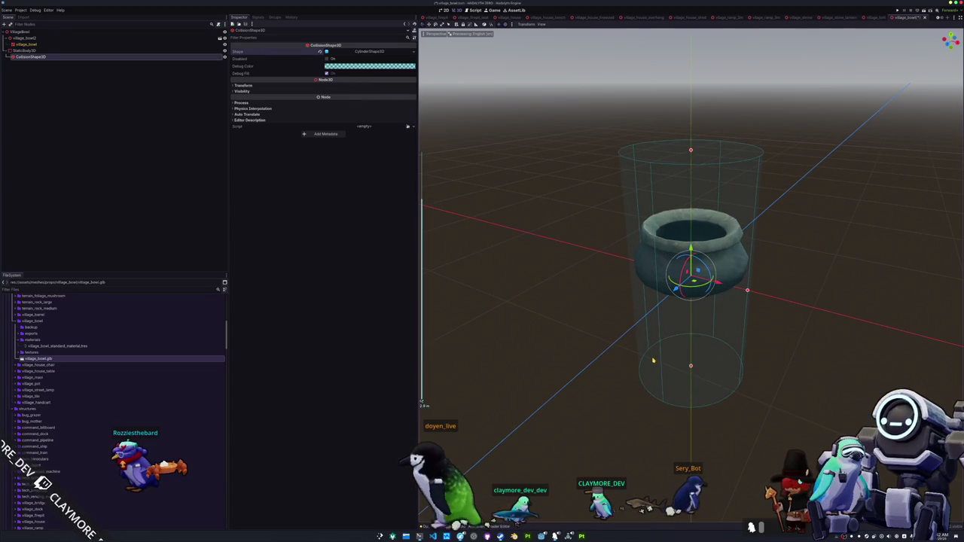
{"action": "key", "text": "KP_1"}
{"action": "left_click_drag", "start_coordinate": [691, 394], "coordinate": [690, 275]}
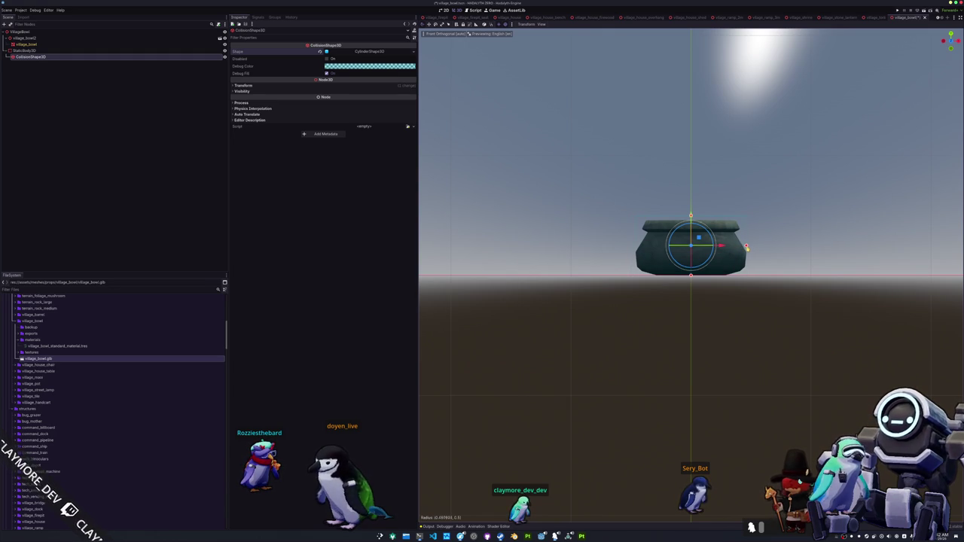
{"action": "left_click_drag", "start_coordinate": [755, 227], "coordinate": [618, 293]}
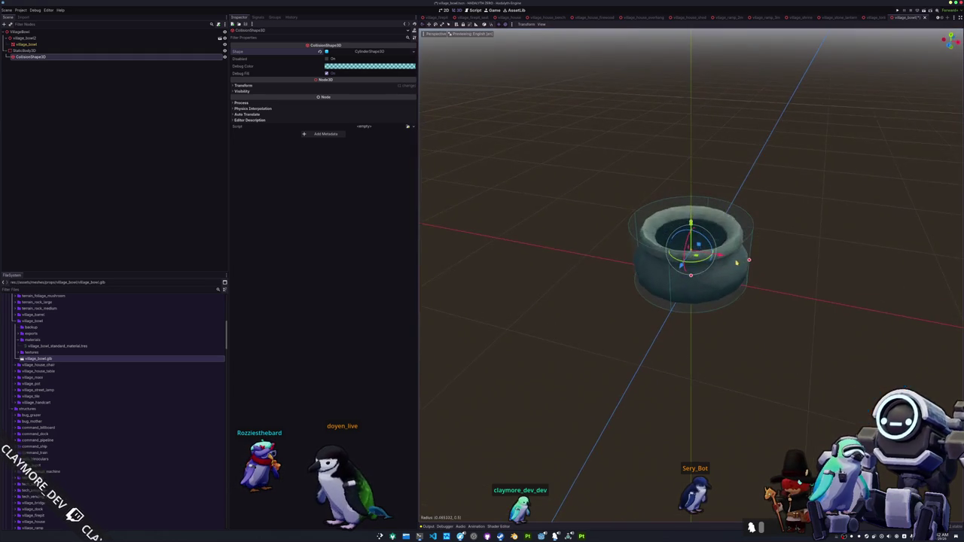
Check the static body's collision layers and mask, then search Quick Open for 'main'
{"action": "scroll", "coordinate": [607, 275], "scroll_direction": "up", "scroll_amount": 2}
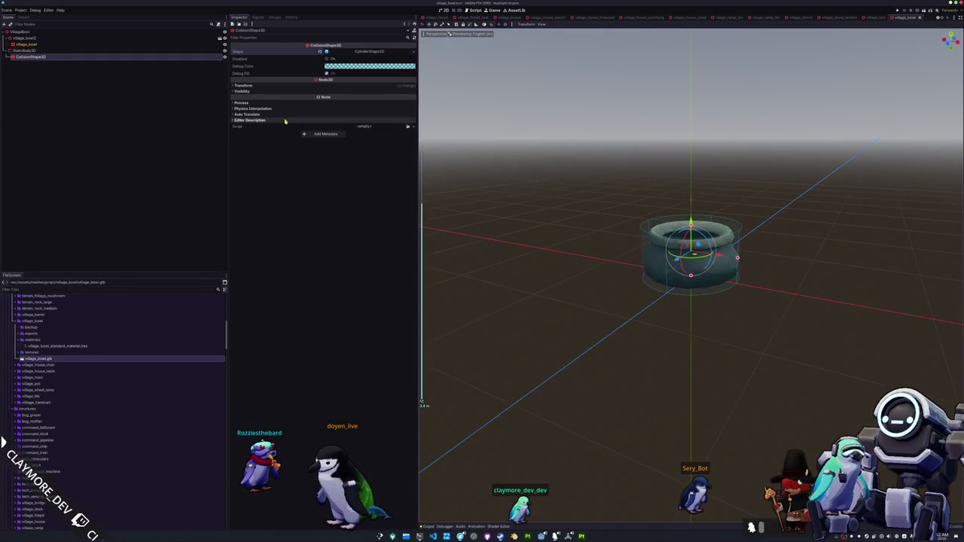
{"action": "left_click", "coordinate": [33, 50]}
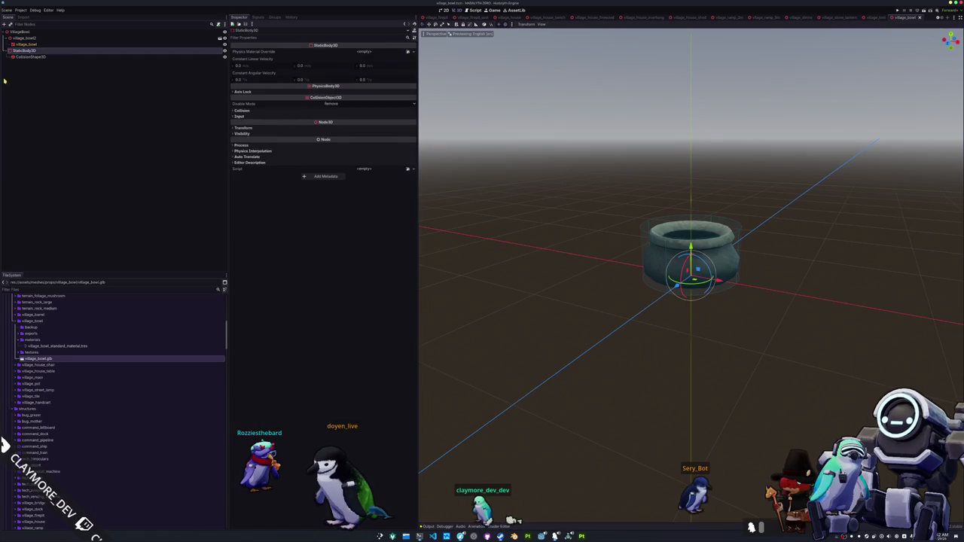
{"action": "left_click", "coordinate": [260, 111]}
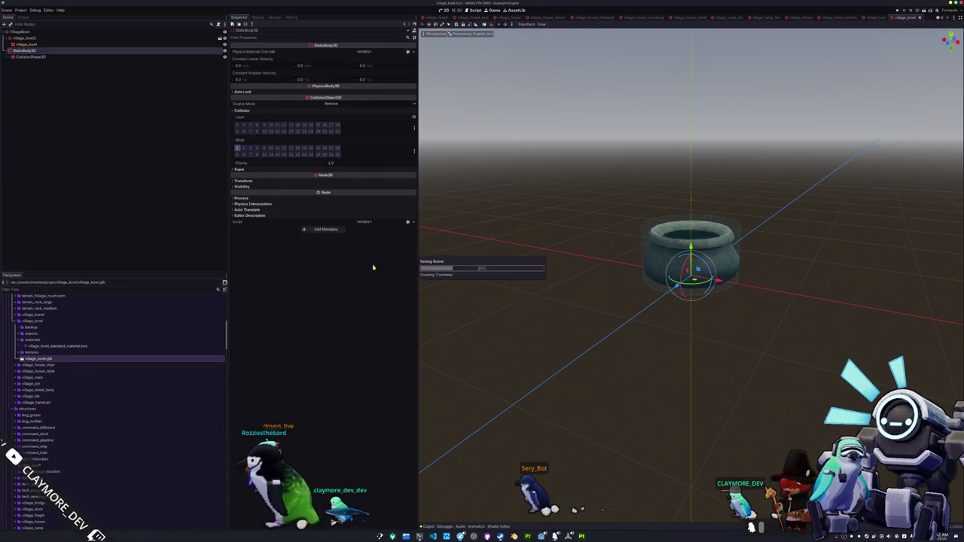
{"action": "key", "text": "shift+alt+o"}
{"action": "type", "text": "main"}
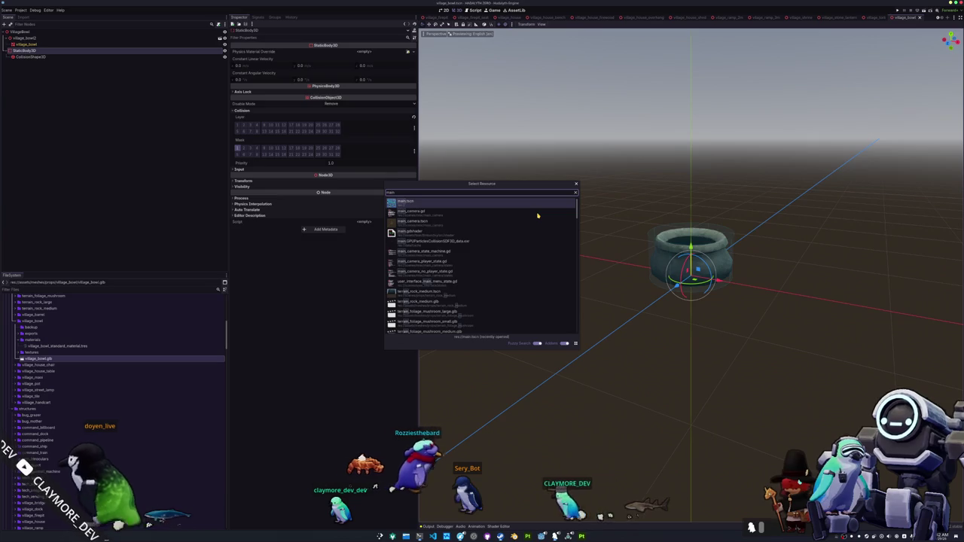
Open main.tscn and orbit to see the village and bridges from above
{"action": "key", "text": "Return"}
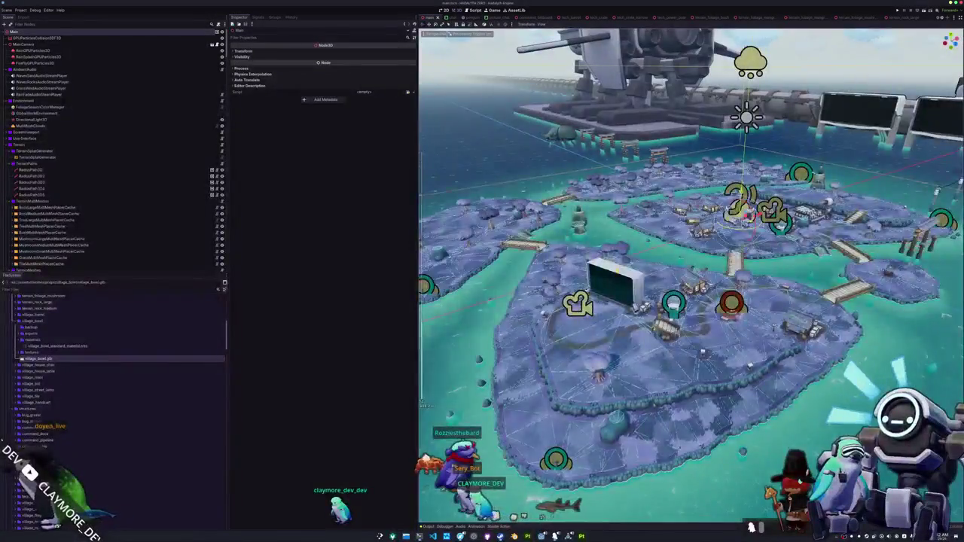
{"action": "scroll", "coordinate": [669, 261], "scroll_direction": "up", "scroll_amount": 10}
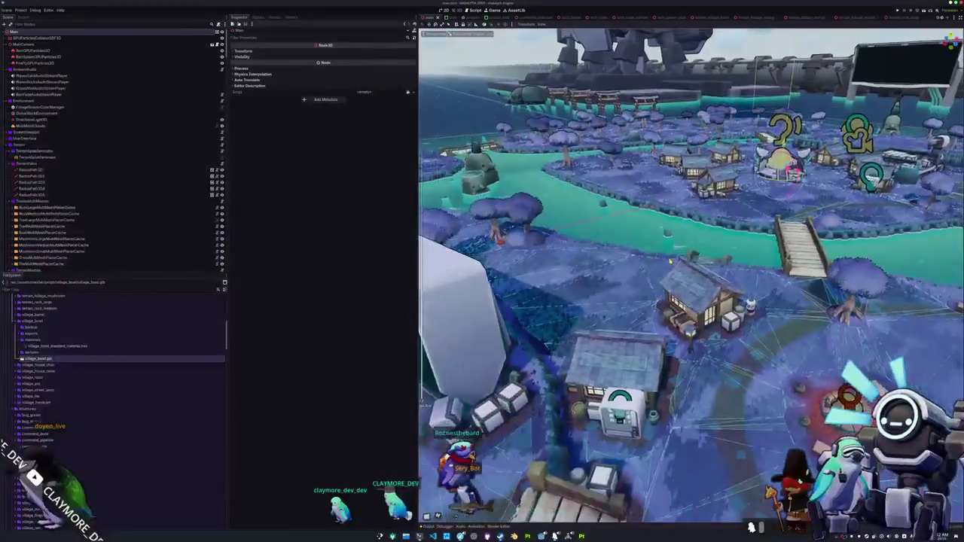
{"action": "left_click_drag", "start_coordinate": [670, 261], "coordinate": [422, 240]}
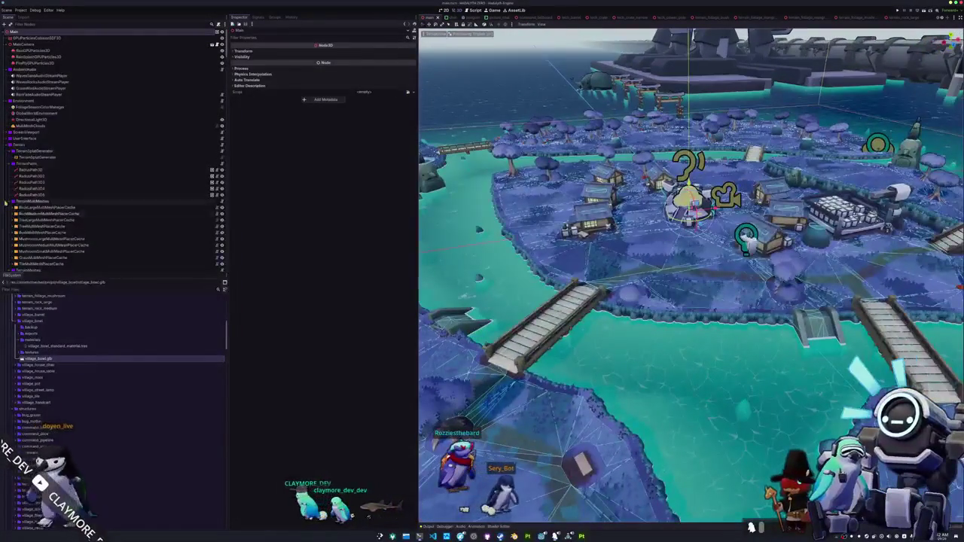
{"action": "scroll", "coordinate": [14, 98], "scroll_direction": "down", "scroll_amount": 5}
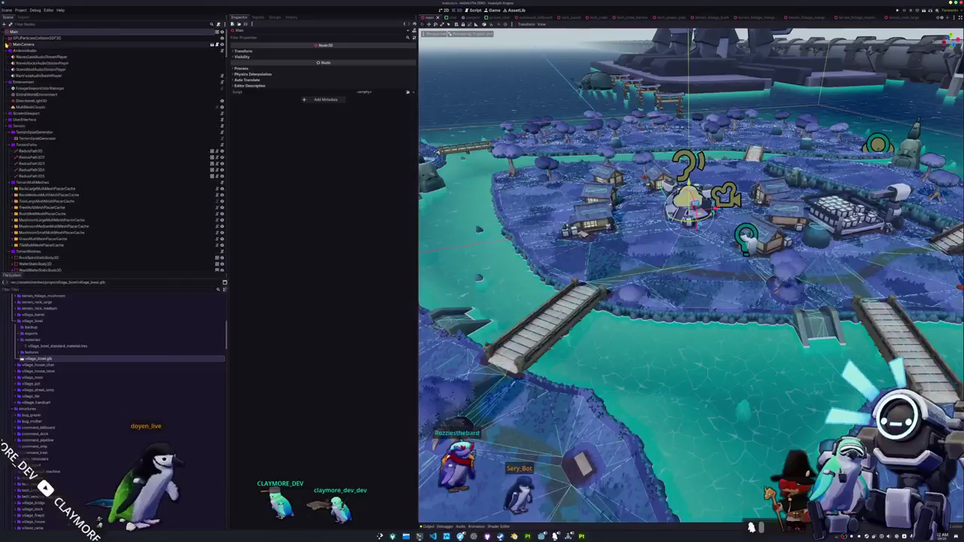
{"action": "scroll", "coordinate": [2, 209], "scroll_direction": "down", "scroll_amount": 1}
Collapse the Chairs, Bug, TechVendingMachine, TechGumballMachine and Pots groups in the Scene dock
{"action": "left_click", "coordinate": [13, 174]}
{"action": "left_click", "coordinate": [14, 181]}
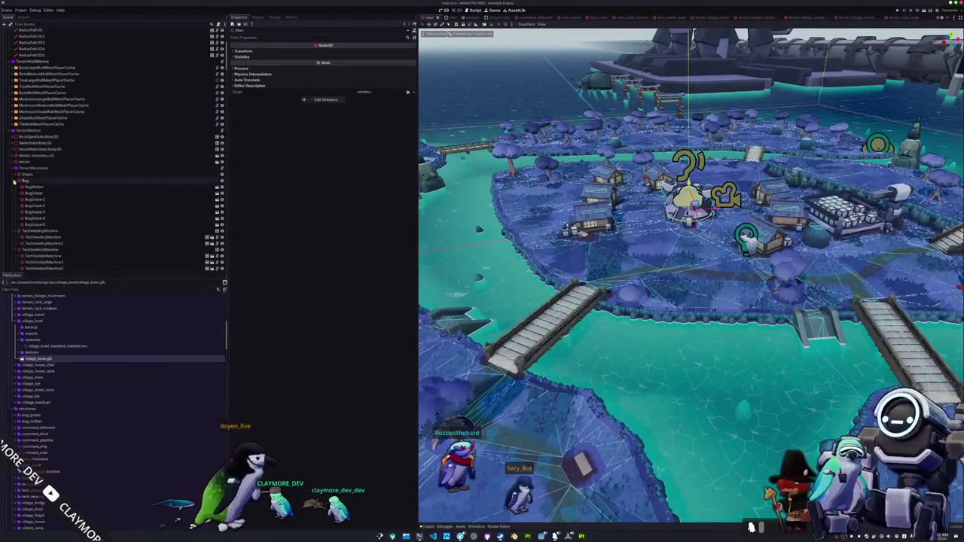
{"action": "scroll", "coordinate": [14, 169], "scroll_direction": "down", "scroll_amount": 1}
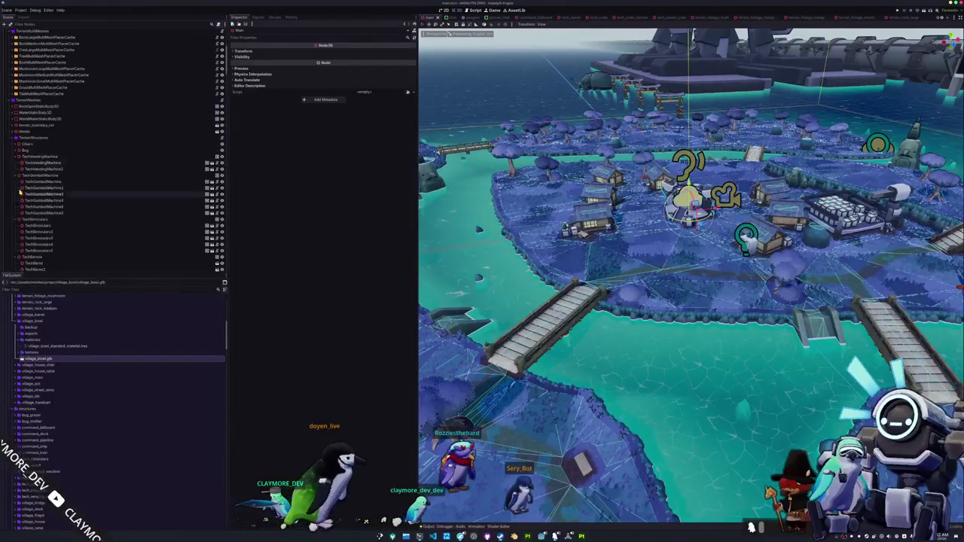
{"action": "left_click", "coordinate": [13, 157]}
{"action": "left_click", "coordinate": [14, 163]}
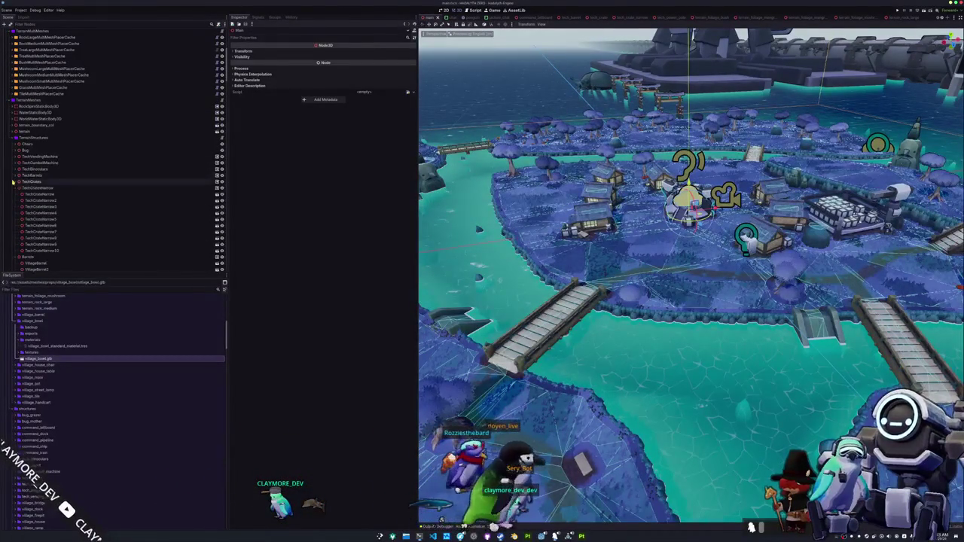
{"action": "left_click", "coordinate": [14, 200]}
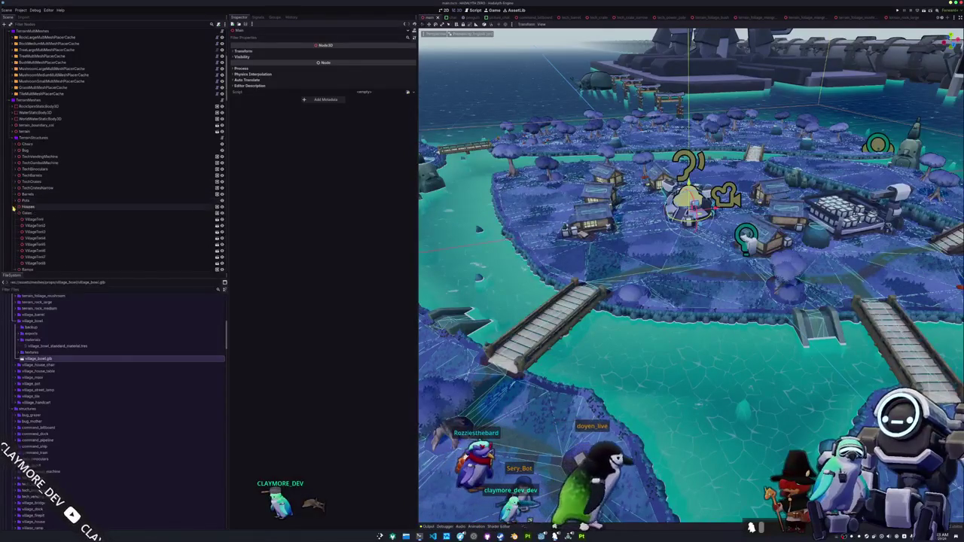
Open the VillageHouse node's scene in its own editor tab
{"action": "scroll", "coordinate": [14, 206], "scroll_direction": "down", "scroll_amount": 1}
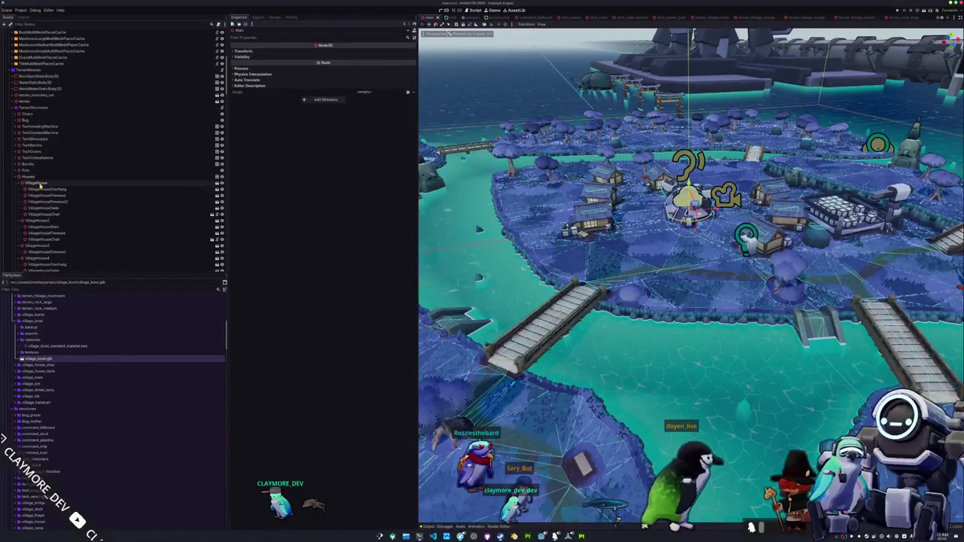
{"action": "left_click", "coordinate": [178, 183]}
{"action": "left_click", "coordinate": [217, 183]}
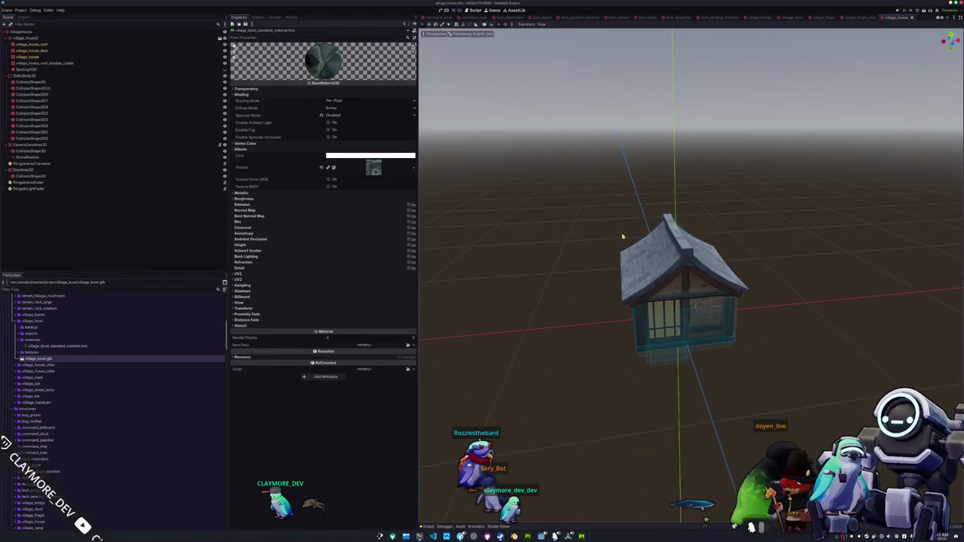
Inspect the house's roof shadow caster and walls mesh, then reopen main.tscn
{"action": "left_click", "coordinate": [677, 279]}
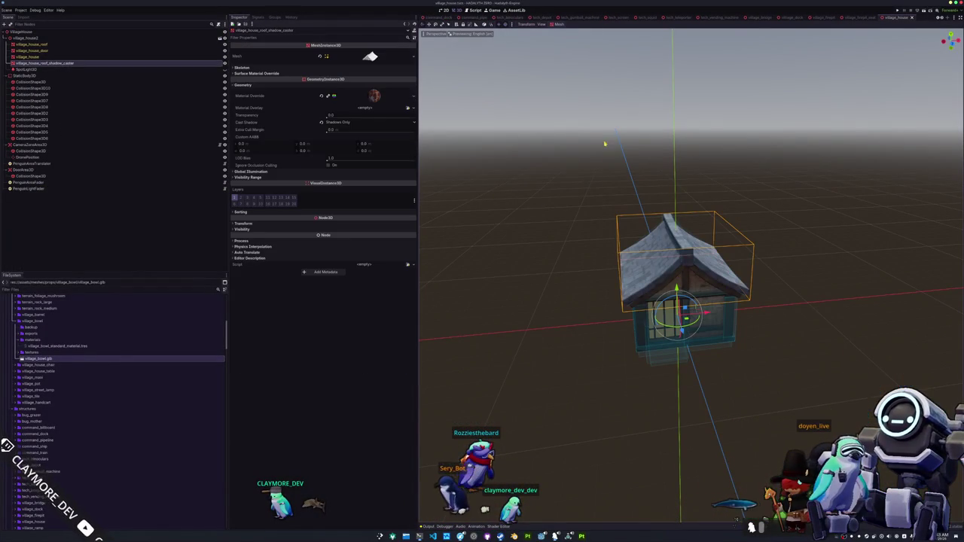
{"action": "left_click", "coordinate": [224, 58]}
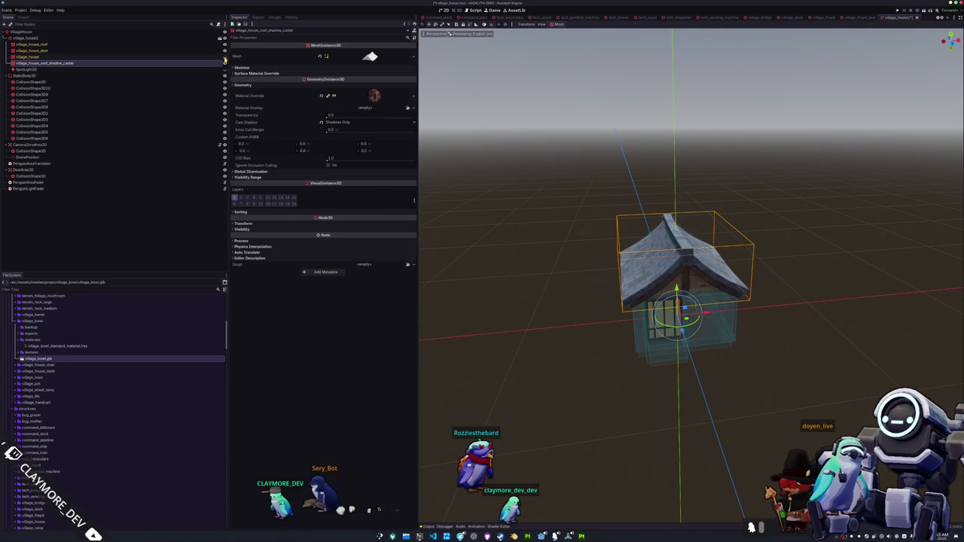
{"action": "left_click", "coordinate": [224, 57]}
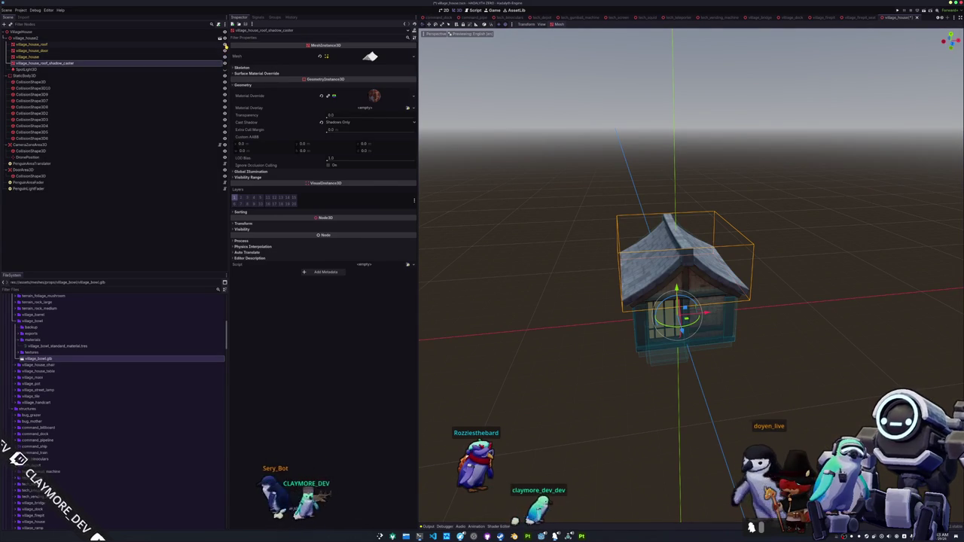
{"action": "key", "text": "shift+alt+o"}
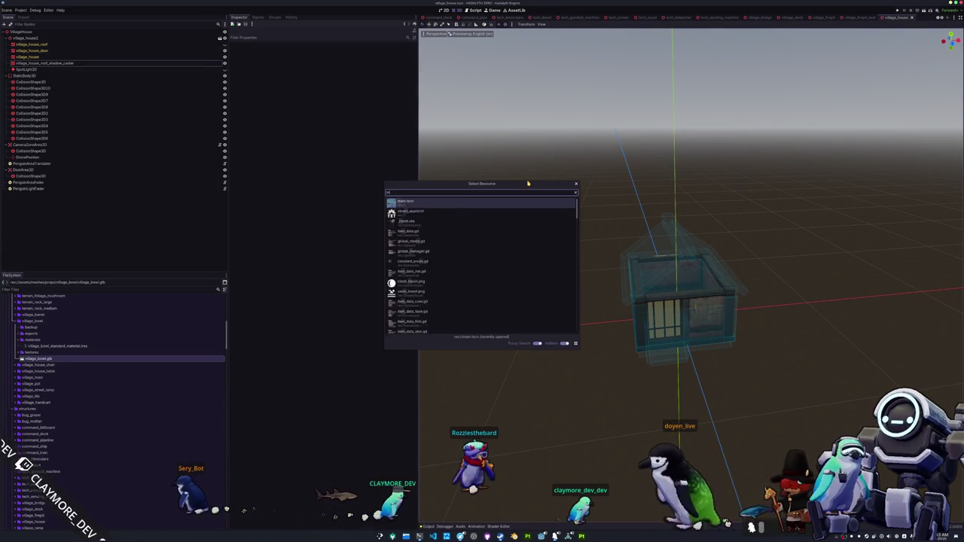
{"action": "type", "text": "main"}
{"action": "key", "text": "Return"}
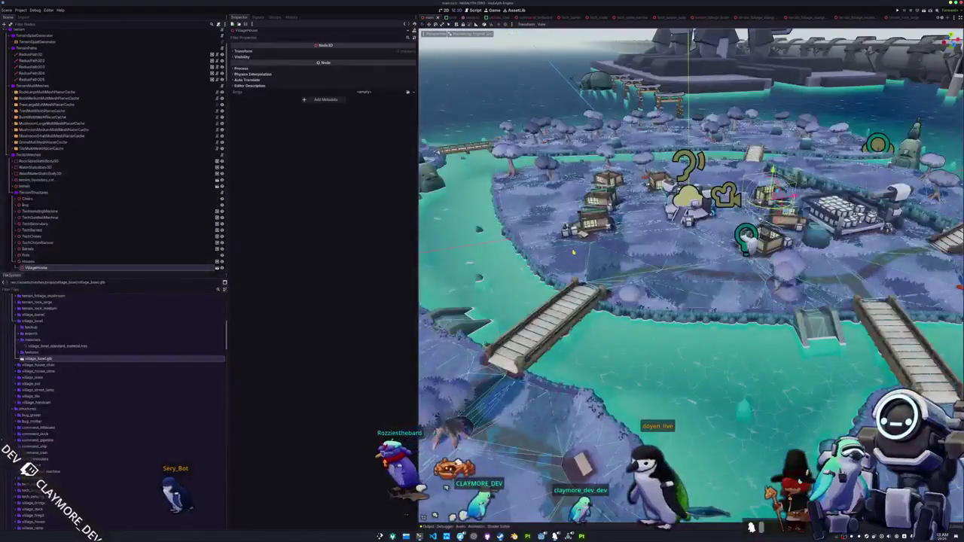
Focus the view on the selected VillageHouse and zoom in from above
{"action": "key", "text": "f"}
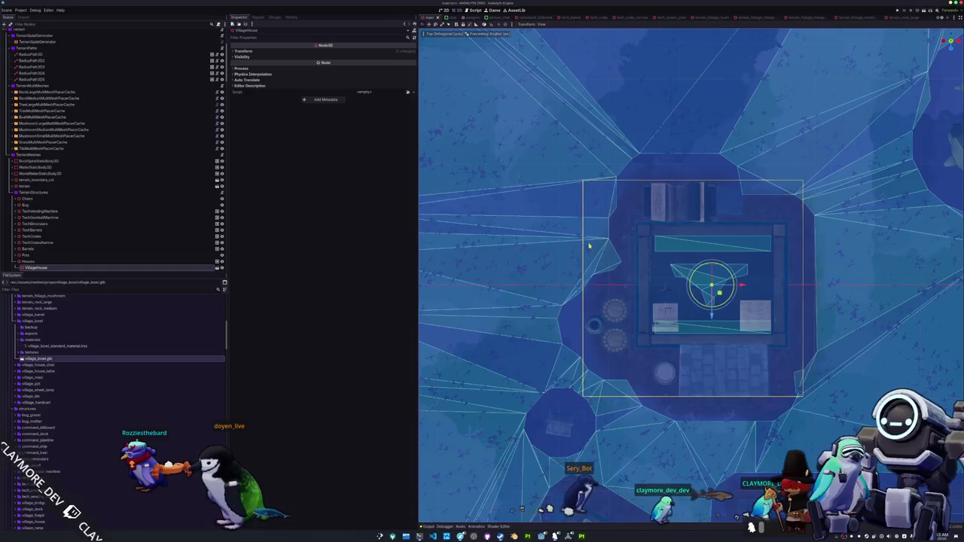
{"action": "scroll", "coordinate": [590, 246], "scroll_direction": "up", "scroll_amount": 2}
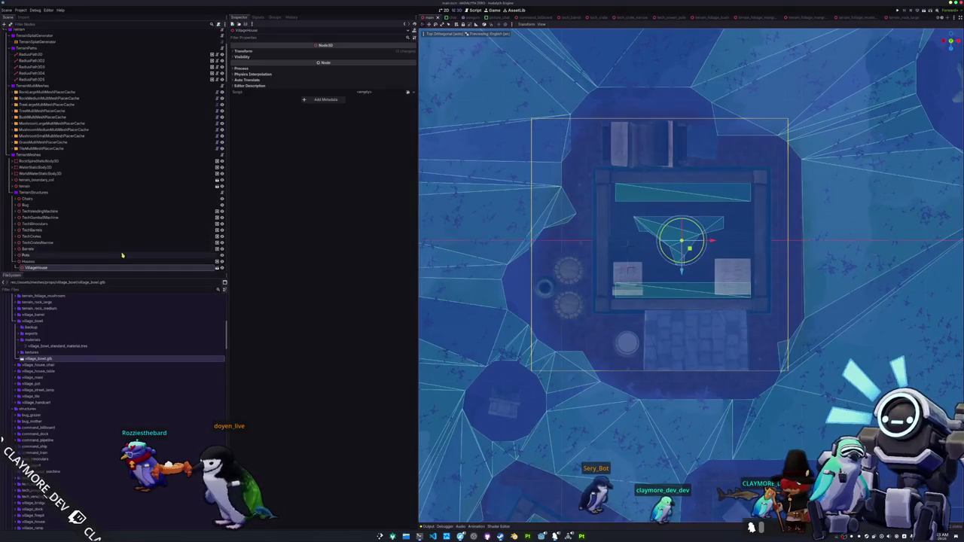
{"action": "scroll", "coordinate": [127, 253], "scroll_direction": "down", "scroll_amount": 2}
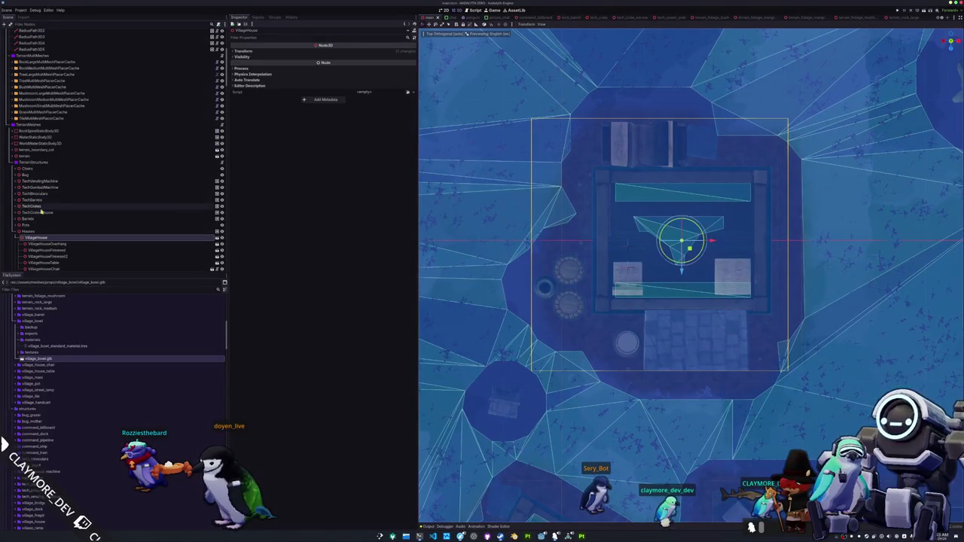
{"action": "scroll", "coordinate": [40, 350], "scroll_direction": "down", "scroll_amount": 10}
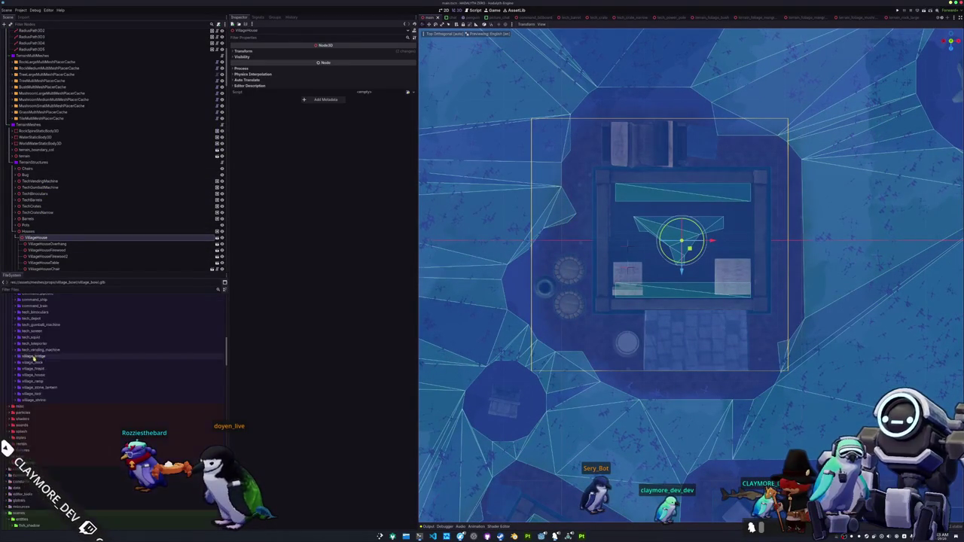
{"action": "scroll", "coordinate": [40, 377], "scroll_direction": "down", "scroll_amount": 4}
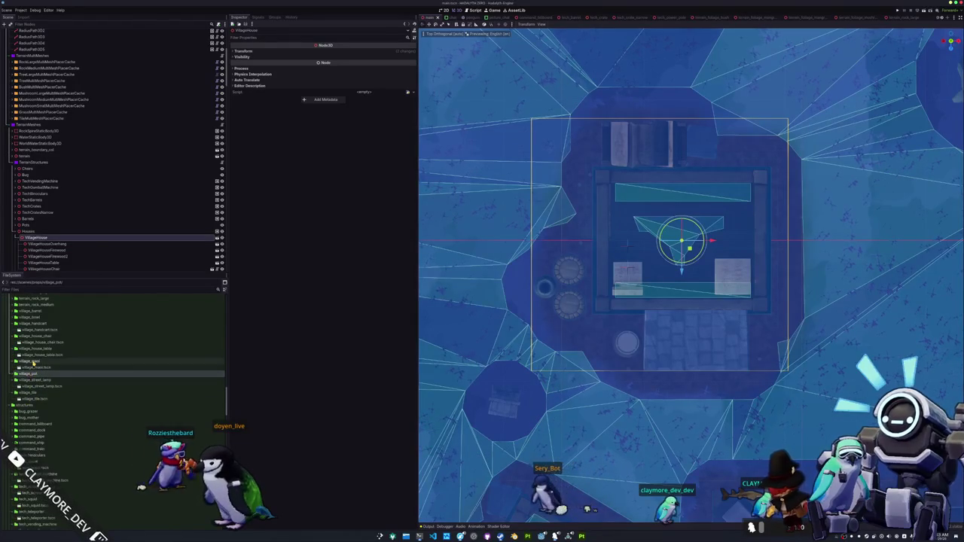
Collapse the village and tech_depot folders in FileSystem and expand village_bowl
{"action": "left_click", "coordinate": [37, 349]}
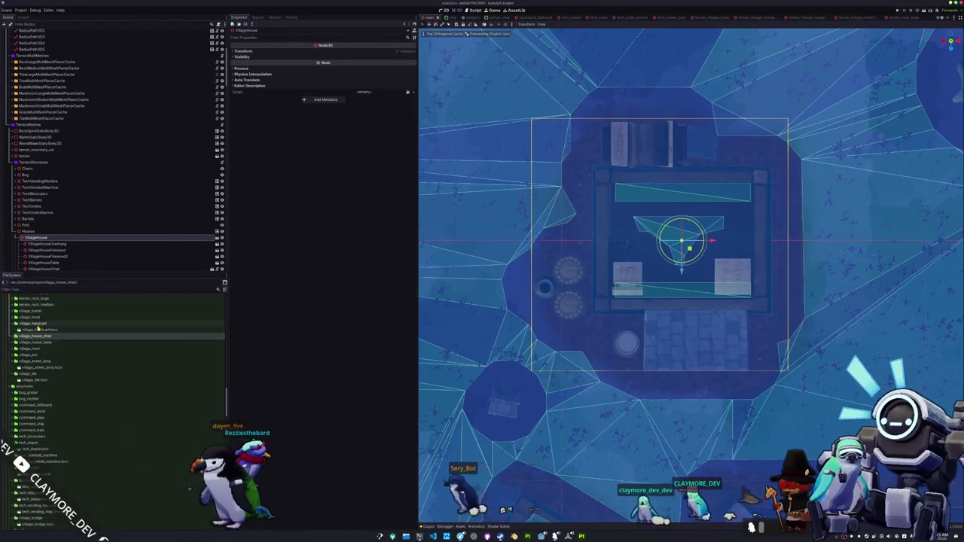
{"action": "left_click", "coordinate": [34, 356]}
{"action": "left_click", "coordinate": [35, 360]}
{"action": "scroll", "coordinate": [42, 366], "scroll_direction": "down", "scroll_amount": 4}
{"action": "left_click", "coordinate": [34, 365]}
{"action": "scroll", "coordinate": [43, 366], "scroll_direction": "up", "scroll_amount": 5}
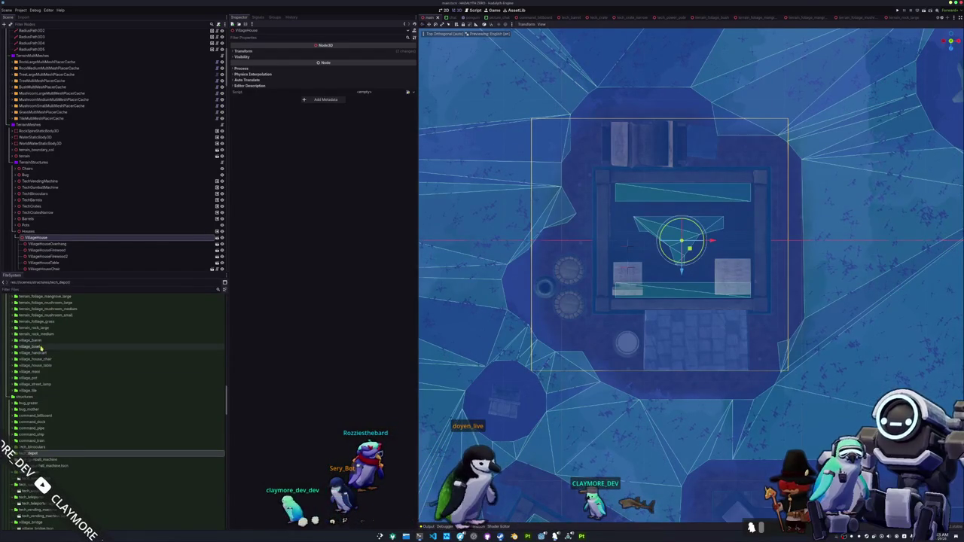
{"action": "double_click", "coordinate": [34, 347]}
Instance village_bowl.tscn under VillageHouse and move it onto the right-hand table
{"action": "left_click", "coordinate": [39, 353]}
{"action": "mouse_move", "coordinate": [39, 357]}
{"action": "left_mouse_down"}
{"action": "mouse_move", "coordinate": [45, 247]}
{"action": "mouse_move", "coordinate": [36, 237]}
{"action": "left_mouse_up"}
{"action": "scroll", "coordinate": [625, 241], "scroll_direction": "up", "scroll_amount": 2}
{"action": "mouse_move", "coordinate": [684, 227]}
{"action": "left_mouse_down"}
{"action": "mouse_move", "coordinate": [728, 244]}
{"action": "mouse_move", "coordinate": [765, 286]}
{"action": "left_mouse_up"}
{"action": "mouse_move", "coordinate": [676, 293]}
{"action": "left_mouse_down"}
{"action": "mouse_move", "coordinate": [663, 226]}
{"action": "mouse_move", "coordinate": [648, 248]}
{"action": "mouse_move", "coordinate": [640, 241]}
{"action": "left_mouse_up"}
{"action": "scroll", "coordinate": [690, 278], "scroll_direction": "up", "scroll_amount": 1}
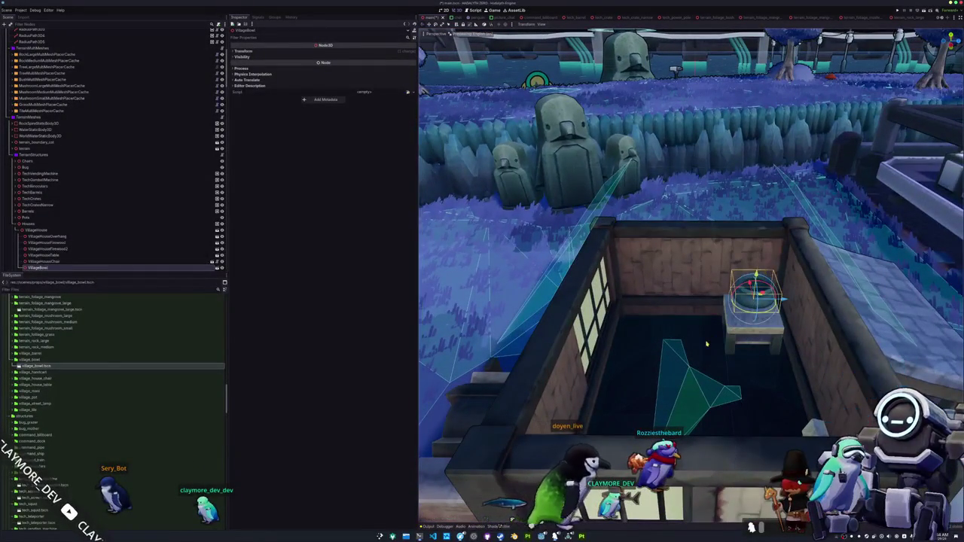
{"action": "scroll", "coordinate": [708, 344], "scroll_direction": "down", "scroll_amount": 3}
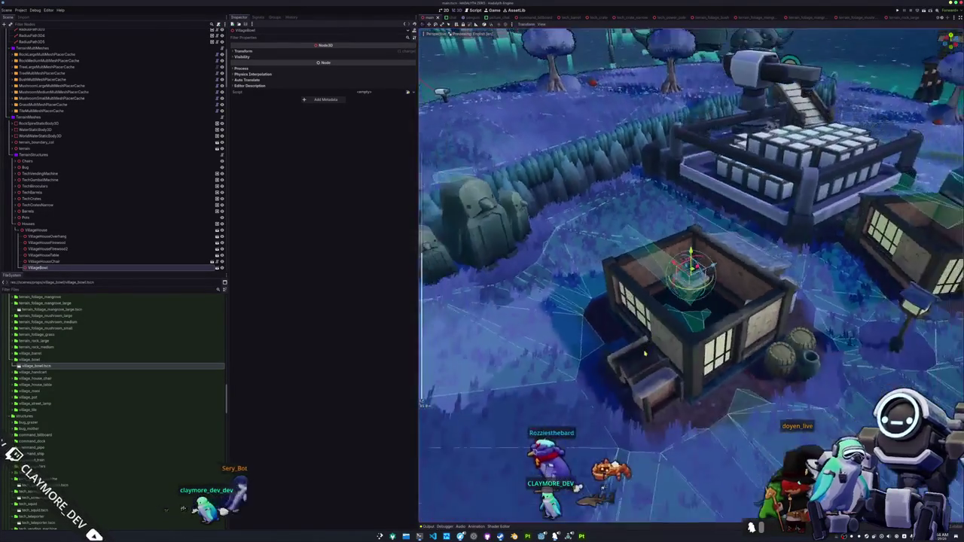
{"action": "left_click_drag", "start_coordinate": [644, 352], "coordinate": [623, 362]}
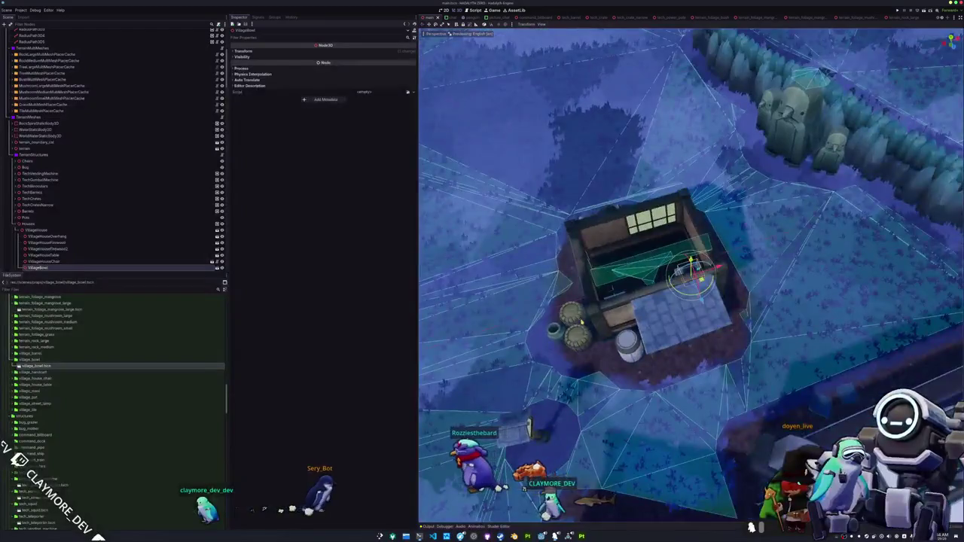
{"action": "left_click_drag", "start_coordinate": [580, 323], "coordinate": [683, 337]}
{"action": "key", "text": "KP_7"}
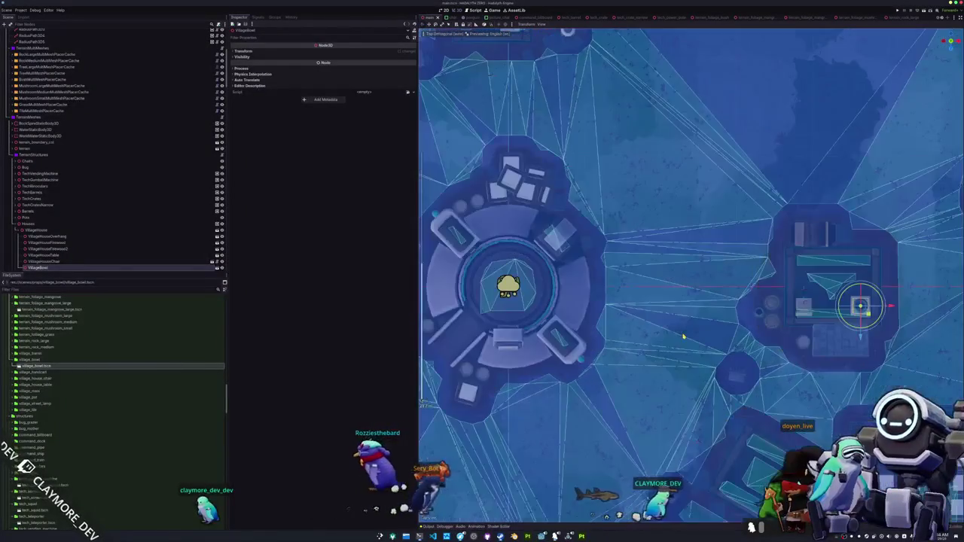
Select VillageHouse6, instance village_bowl.tscn under it, and check it sits inside
{"action": "scroll", "coordinate": [685, 320], "scroll_direction": "down", "scroll_amount": 3}
{"action": "left_click_drag", "start_coordinate": [658, 243], "coordinate": [818, 438]}
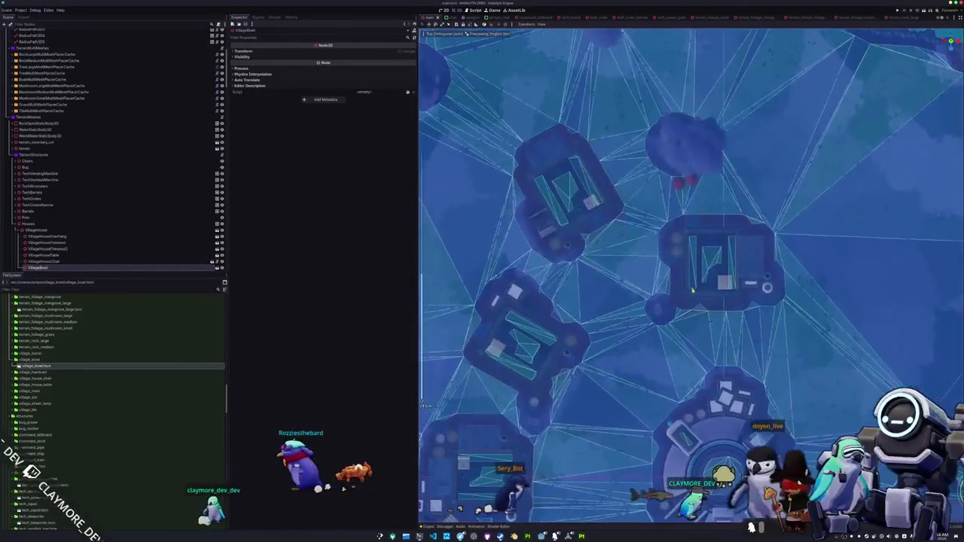
{"action": "left_click_drag", "start_coordinate": [542, 382], "coordinate": [632, 299]}
{"action": "left_click", "coordinate": [633, 299]}
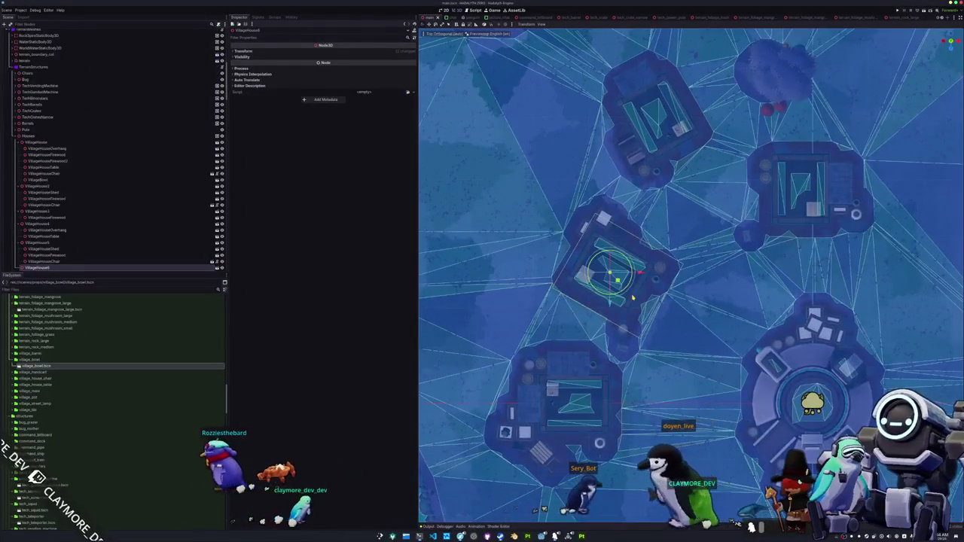
{"action": "scroll", "coordinate": [617, 286], "scroll_direction": "up", "scroll_amount": 2}
{"action": "left_click_drag", "start_coordinate": [46, 367], "coordinate": [50, 256]}
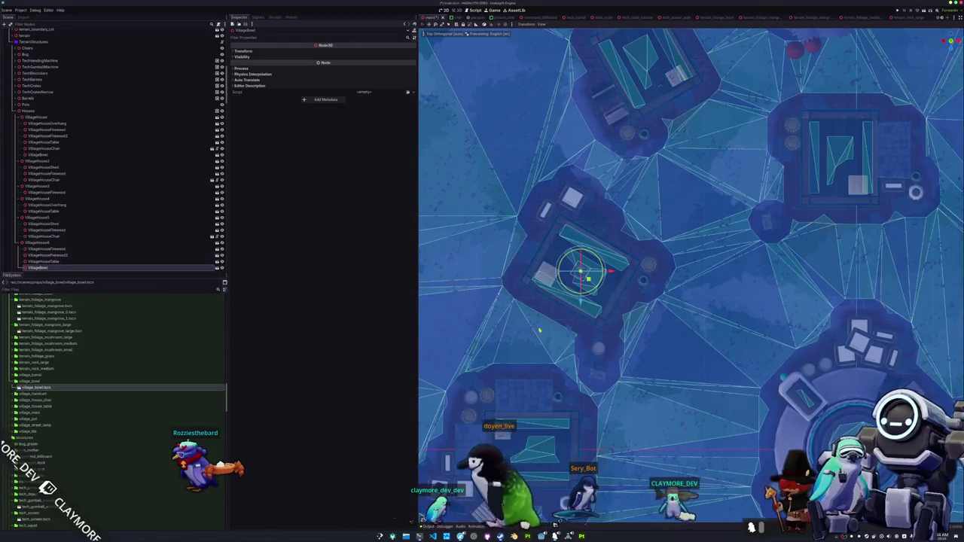
{"action": "scroll", "coordinate": [533, 335], "scroll_direction": "up", "scroll_amount": 3}
{"action": "mouse_move", "coordinate": [534, 336]}
{"action": "left_mouse_down"}
{"action": "mouse_move", "coordinate": [623, 340]}
{"action": "mouse_move", "coordinate": [728, 375]}
{"action": "left_mouse_up"}
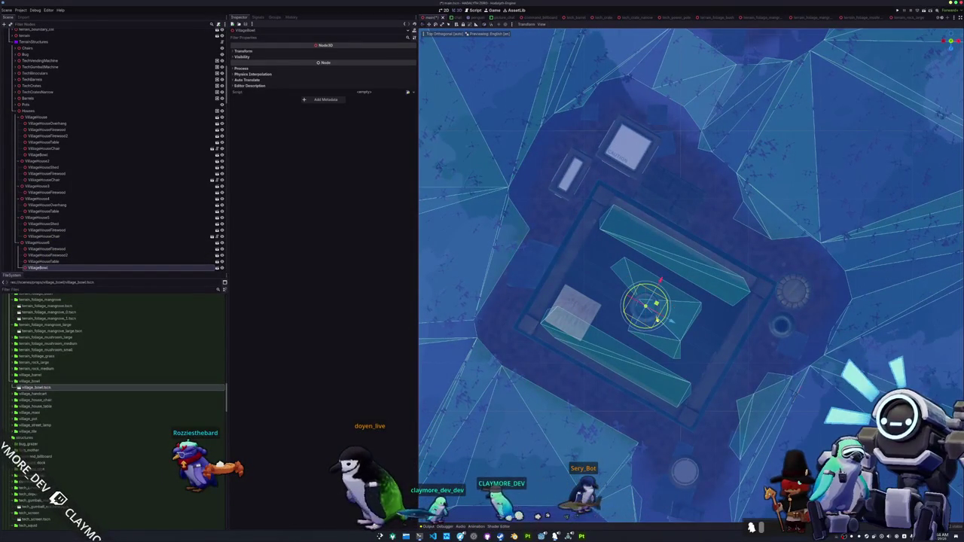
{"action": "left_click_drag", "start_coordinate": [628, 318], "coordinate": [628, 418]}
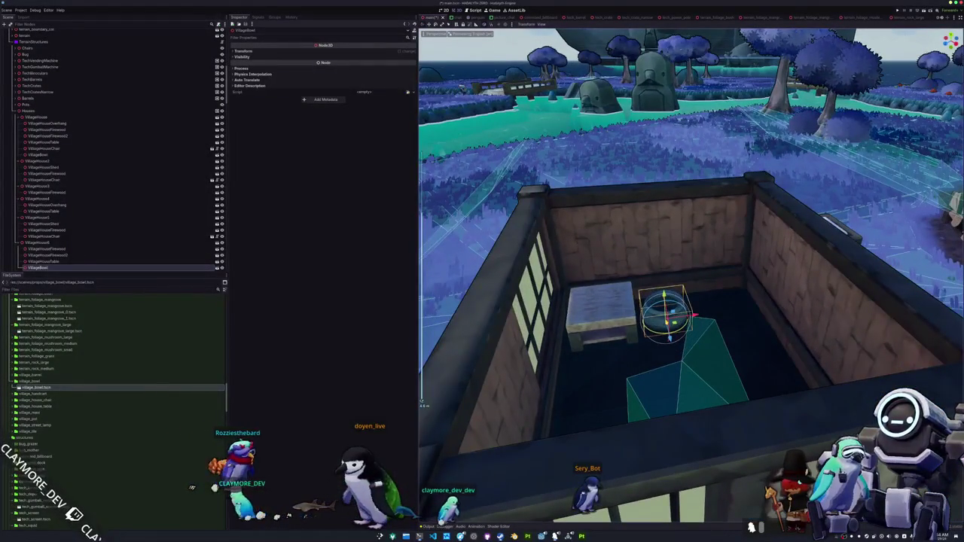
{"action": "scroll", "coordinate": [678, 301], "scroll_direction": "down", "scroll_amount": 5}
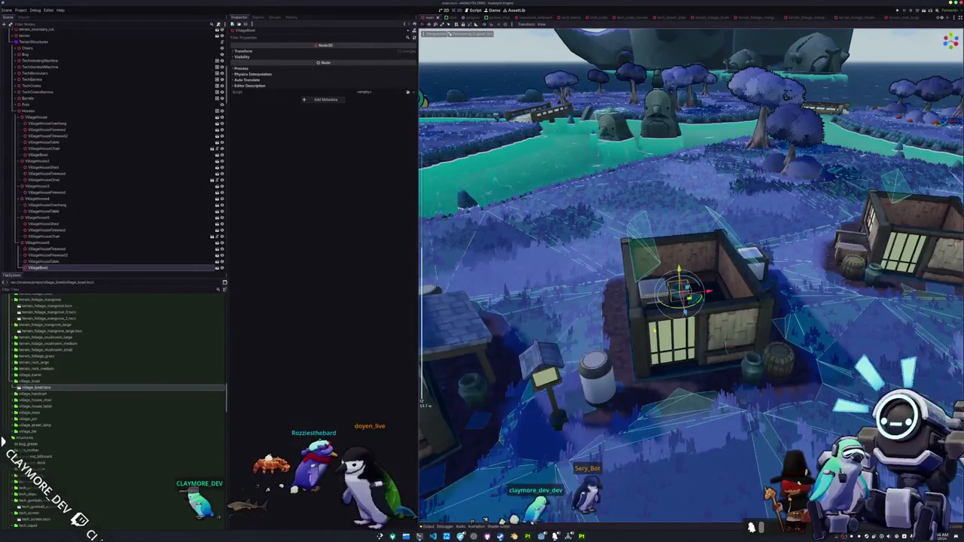
Add a village bowl under VillageHouse7 and move it into the house's interior
{"action": "key", "text": "KP_7"}
{"action": "scroll", "coordinate": [655, 258], "scroll_direction": "down", "scroll_amount": 3}
{"action": "scroll", "coordinate": [654, 258], "scroll_direction": "up", "scroll_amount": 4}
{"action": "scroll", "coordinate": [654, 258], "scroll_direction": "down", "scroll_amount": 2}
{"action": "scroll", "coordinate": [633, 253], "scroll_direction": "up", "scroll_amount": 2}
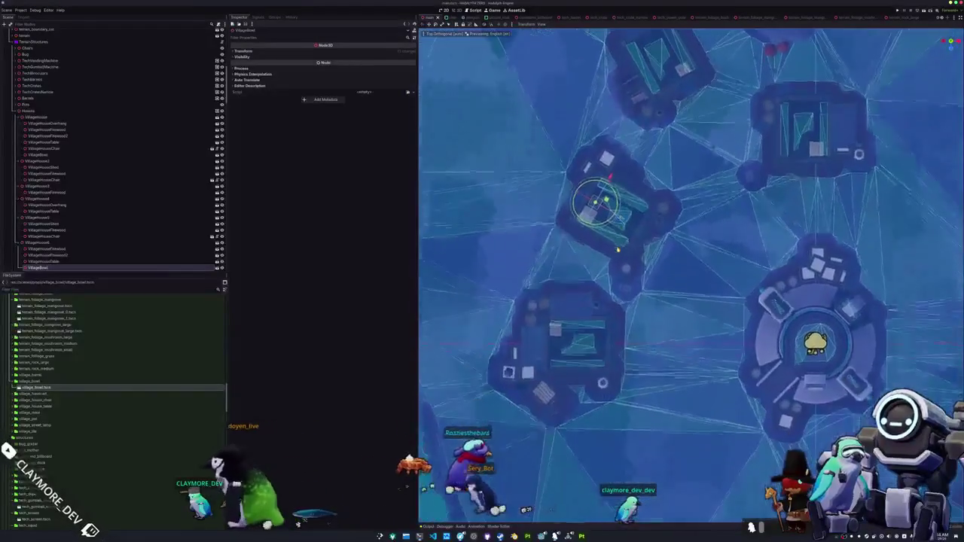
{"action": "scroll", "coordinate": [617, 249], "scroll_direction": "down", "scroll_amount": 2}
{"action": "left_click", "coordinate": [577, 324]}
{"action": "scroll", "coordinate": [581, 316], "scroll_direction": "up", "scroll_amount": 2}
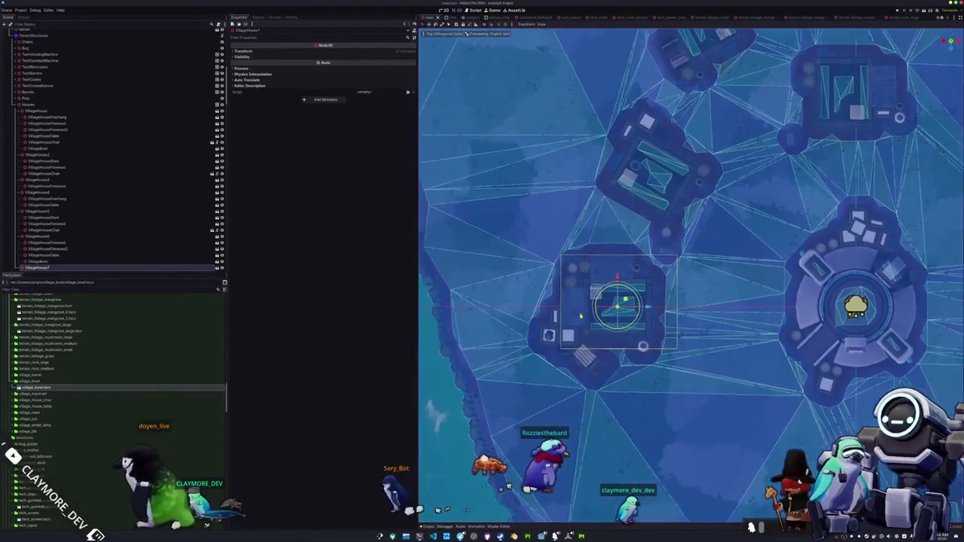
{"action": "left_click_drag", "start_coordinate": [57, 374], "coordinate": [47, 249]}
{"action": "scroll", "coordinate": [597, 352], "scroll_direction": "up", "scroll_amount": 2}
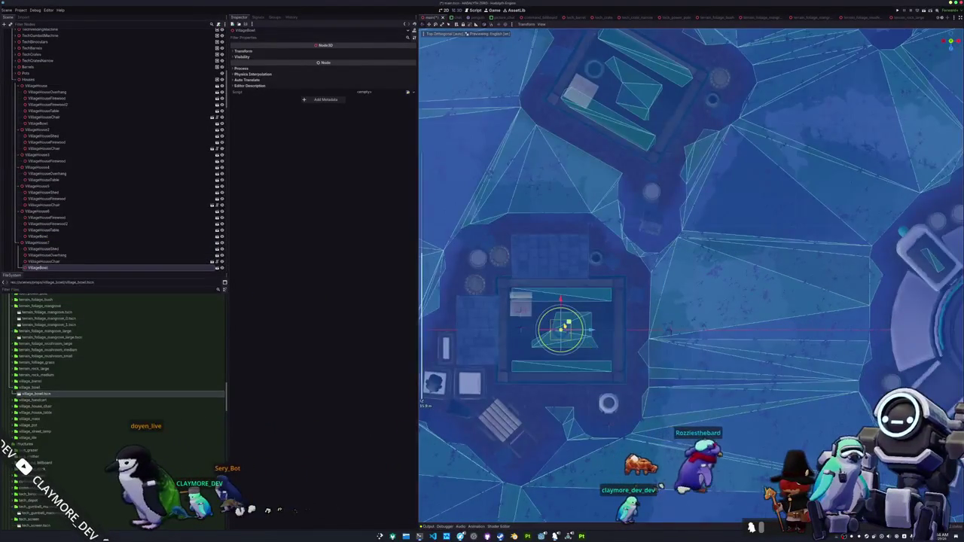
{"action": "scroll", "coordinate": [496, 342], "scroll_direction": "up", "scroll_amount": 2}
{"action": "left_click_drag", "start_coordinate": [585, 322], "coordinate": [642, 283]}
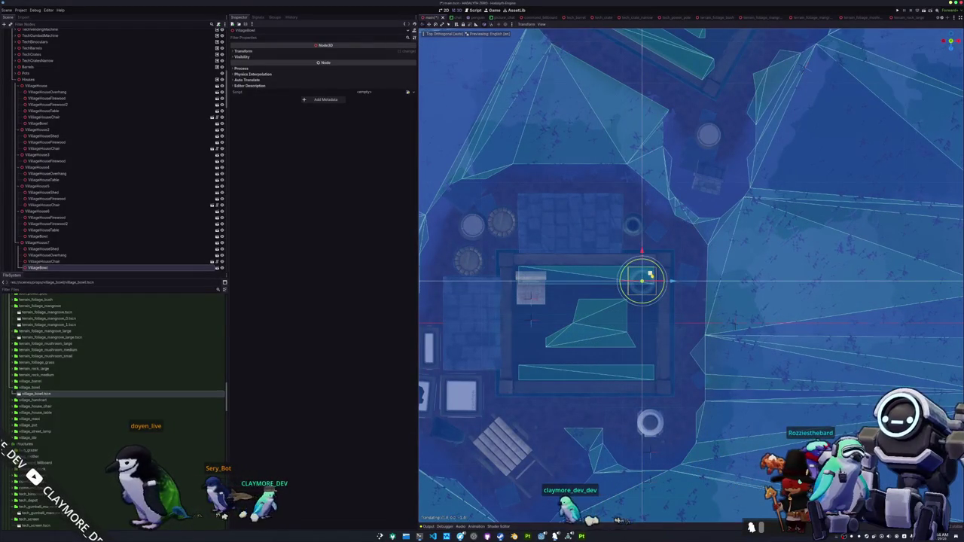
{"action": "scroll", "coordinate": [644, 278], "scroll_direction": "up", "scroll_amount": 2}
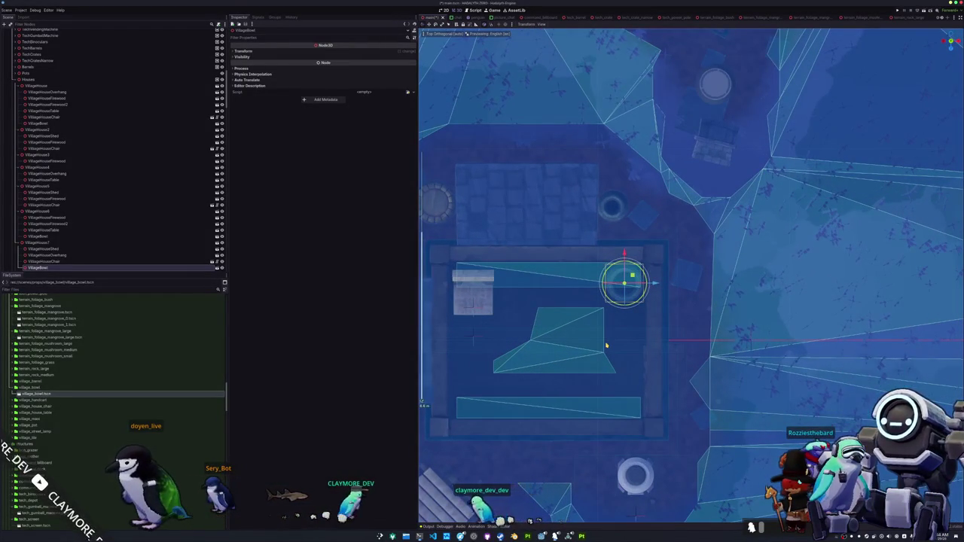
{"action": "left_click_drag", "start_coordinate": [577, 347], "coordinate": [613, 354]}
Add a village bowl under VillageHouse3, centring the view on that house
{"action": "key", "text": "KP_7"}
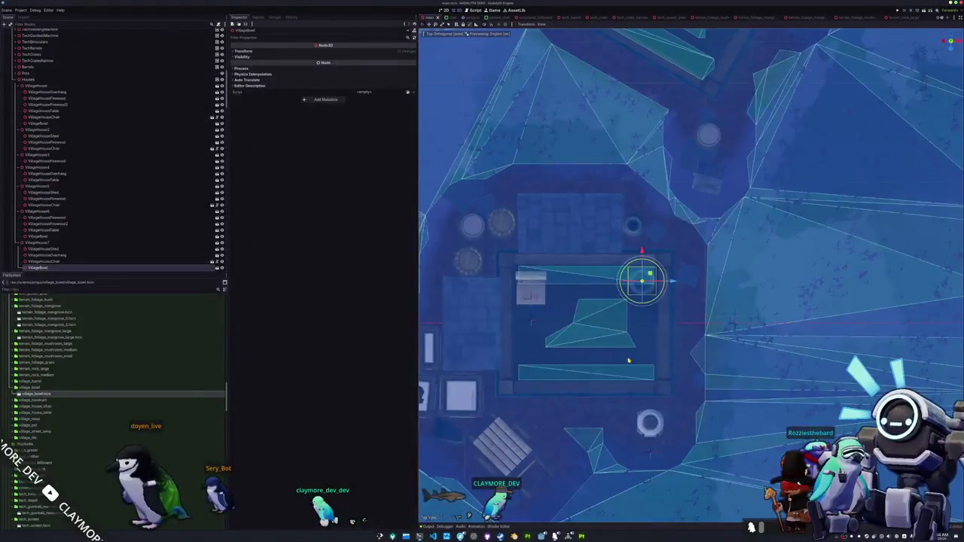
{"action": "scroll", "coordinate": [621, 357], "scroll_direction": "down", "scroll_amount": 5}
{"action": "scroll", "coordinate": [676, 331], "scroll_direction": "up", "scroll_amount": 5}
{"action": "scroll", "coordinate": [676, 331], "scroll_direction": "up", "scroll_amount": 3}
{"action": "left_click", "coordinate": [700, 301]}
{"action": "key", "text": "f"}
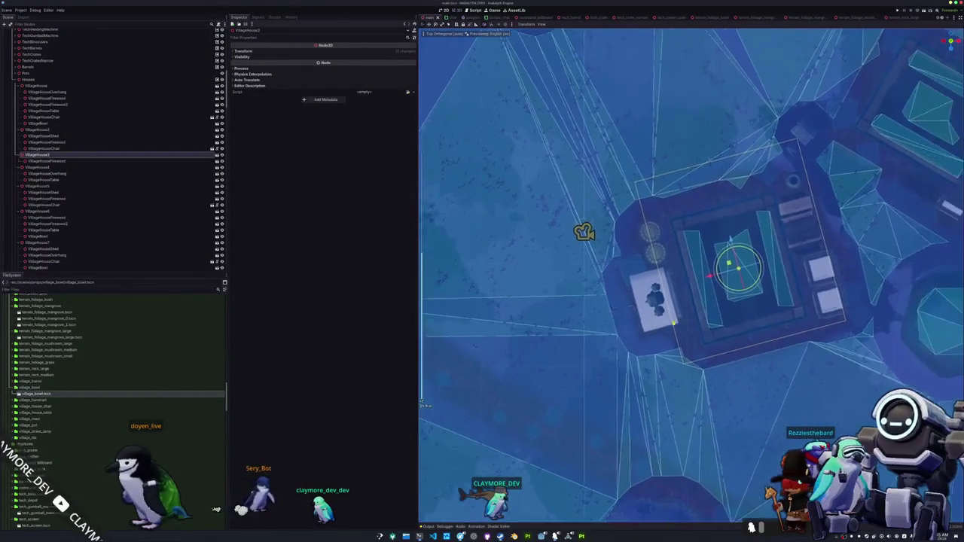
{"action": "mouse_move", "coordinate": [50, 394]}
{"action": "left_mouse_down"}
{"action": "mouse_move", "coordinate": [123, 275]}
{"action": "mouse_move", "coordinate": [71, 154]}
{"action": "left_mouse_up"}
{"action": "scroll", "coordinate": [536, 328], "scroll_direction": "up", "scroll_amount": 2}
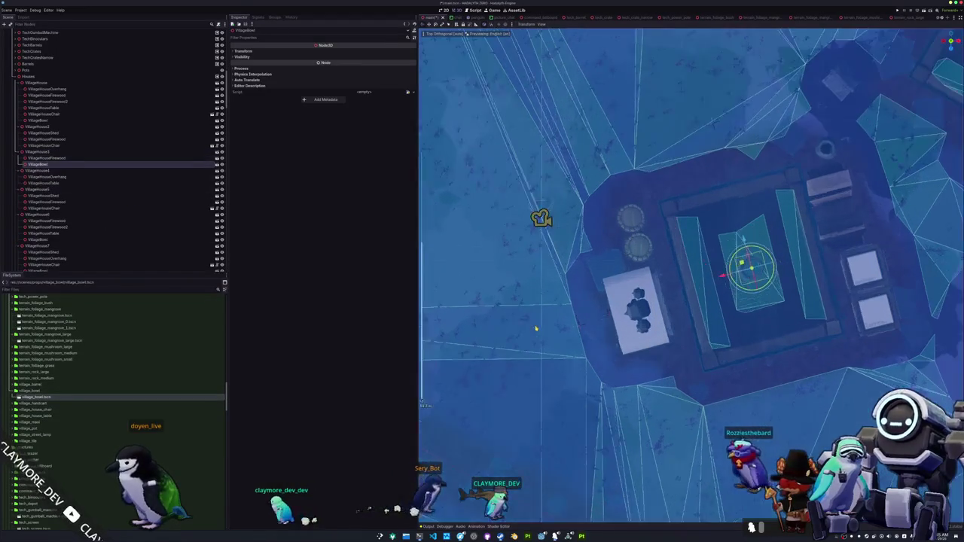
{"action": "scroll", "coordinate": [536, 329], "scroll_direction": "up", "scroll_amount": 3}
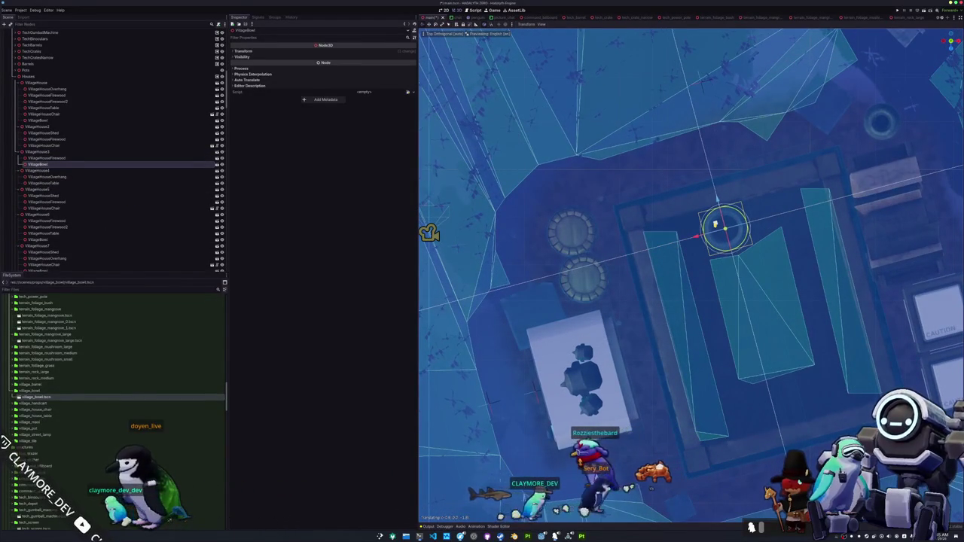
{"action": "mouse_move", "coordinate": [716, 224]}
{"action": "left_mouse_down"}
{"action": "mouse_move", "coordinate": [666, 293]}
{"action": "mouse_move", "coordinate": [660, 344]}
{"action": "mouse_move", "coordinate": [709, 354]}
{"action": "left_mouse_up"}
Add a village bowl under VillageHouse9 and orbit around to check it
{"action": "key", "text": "KP_7"}
{"action": "scroll", "coordinate": [594, 304], "scroll_direction": "down", "scroll_amount": 5}
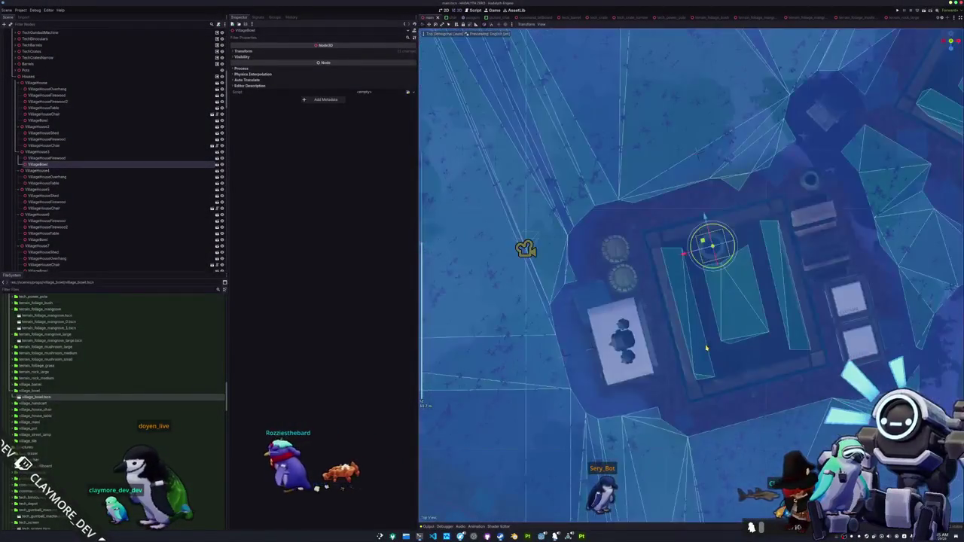
{"action": "left_click_drag", "start_coordinate": [595, 304], "coordinate": [603, 256]}
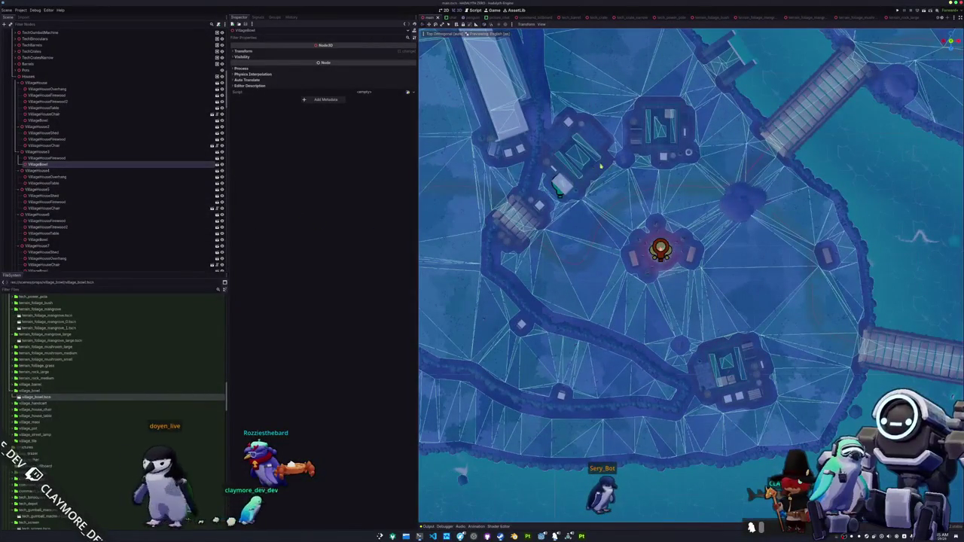
{"action": "scroll", "coordinate": [718, 406], "scroll_direction": "up", "scroll_amount": 3}
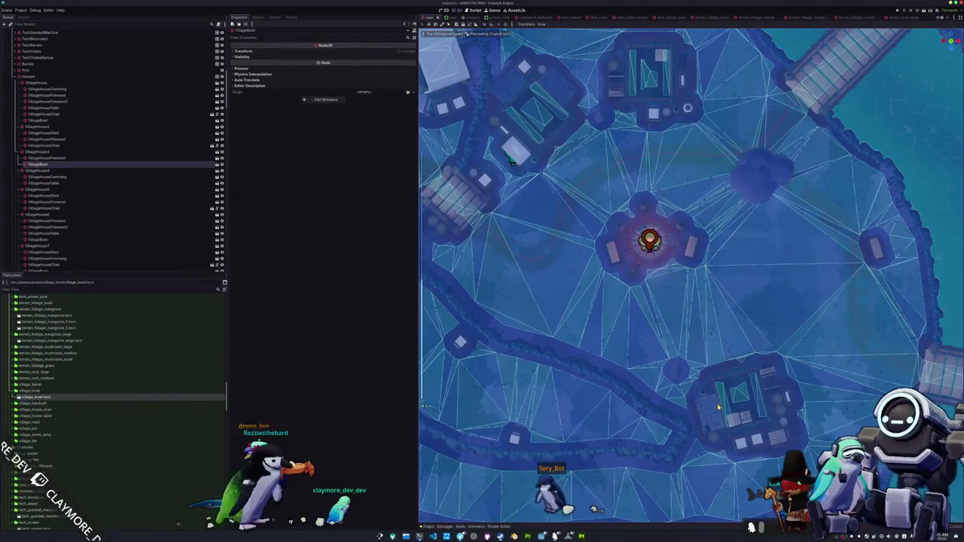
{"action": "left_click", "coordinate": [718, 406]}
{"action": "key", "text": "f"}
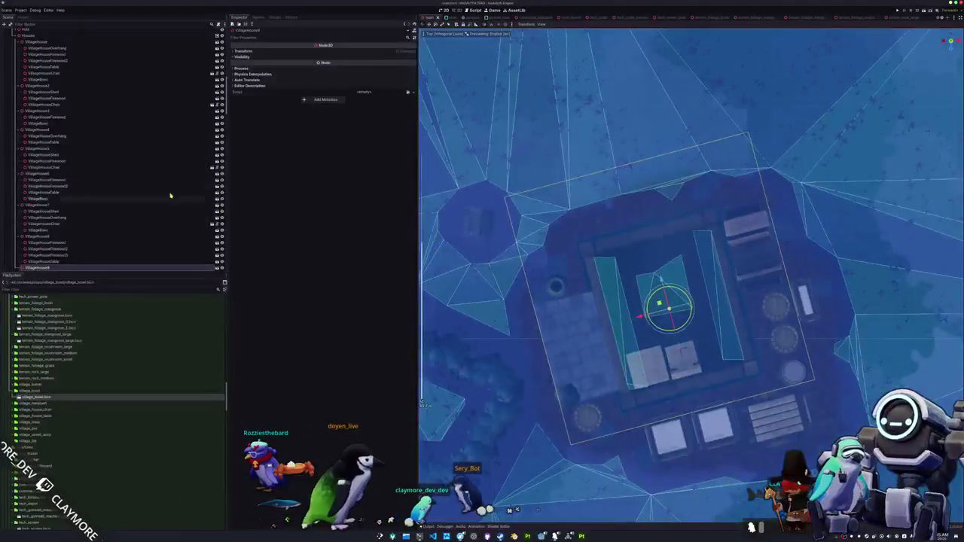
{"action": "mouse_move", "coordinate": [36, 397]}
{"action": "left_mouse_down"}
{"action": "mouse_move", "coordinate": [58, 278]}
{"action": "mouse_move", "coordinate": [48, 226]}
{"action": "left_mouse_up"}
{"action": "scroll", "coordinate": [576, 344], "scroll_direction": "up", "scroll_amount": 3}
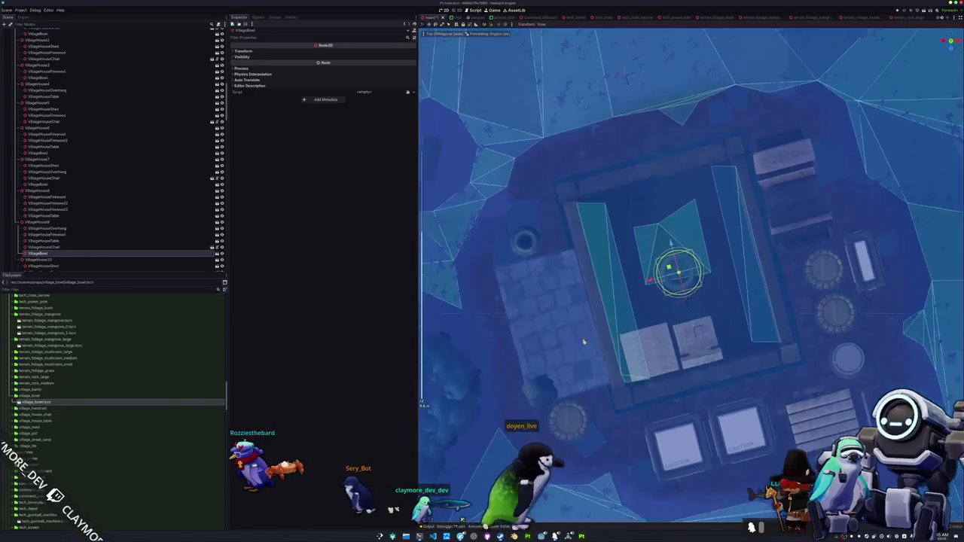
{"action": "scroll", "coordinate": [699, 328], "scroll_direction": "down", "scroll_amount": 2}
{"action": "left_click_drag", "start_coordinate": [699, 328], "coordinate": [663, 324]}
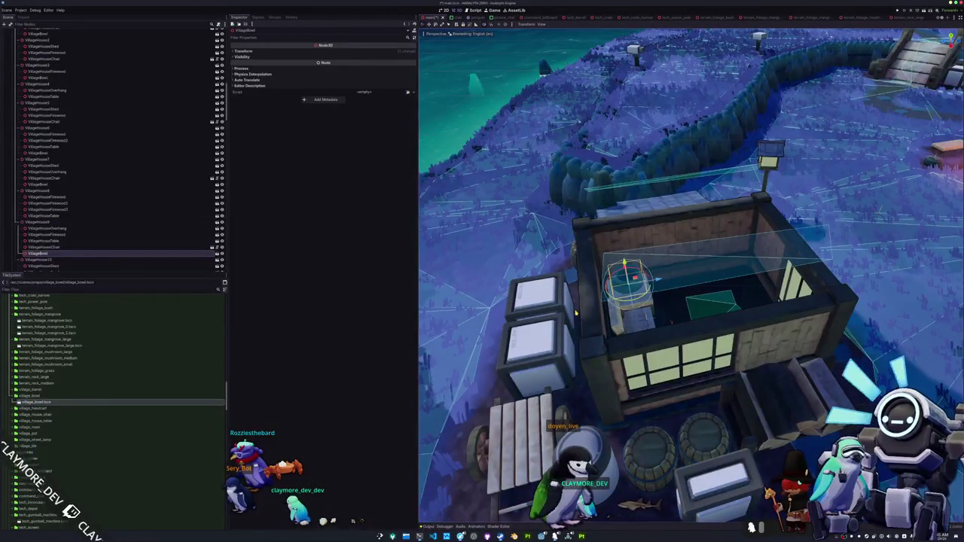
{"action": "left_click_drag", "start_coordinate": [584, 309], "coordinate": [600, 310]}
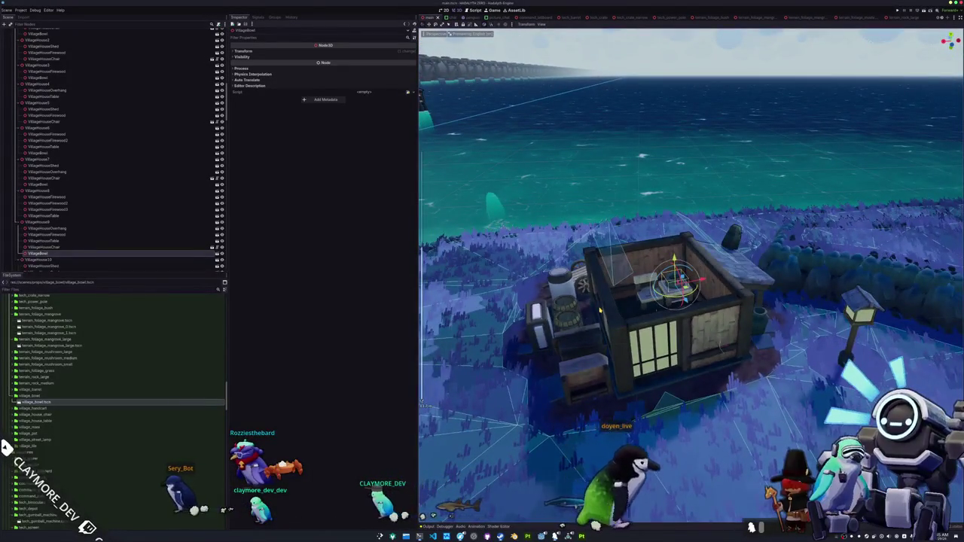
Add a village bowl under VillageHouse10
{"action": "key", "text": "KP_7"}
{"action": "scroll", "coordinate": [625, 324], "scroll_direction": "down", "scroll_amount": 3}
{"action": "scroll", "coordinate": [633, 340], "scroll_direction": "up", "scroll_amount": 5}
{"action": "scroll", "coordinate": [633, 340], "scroll_direction": "up", "scroll_amount": 3}
{"action": "left_click", "coordinate": [718, 273]}
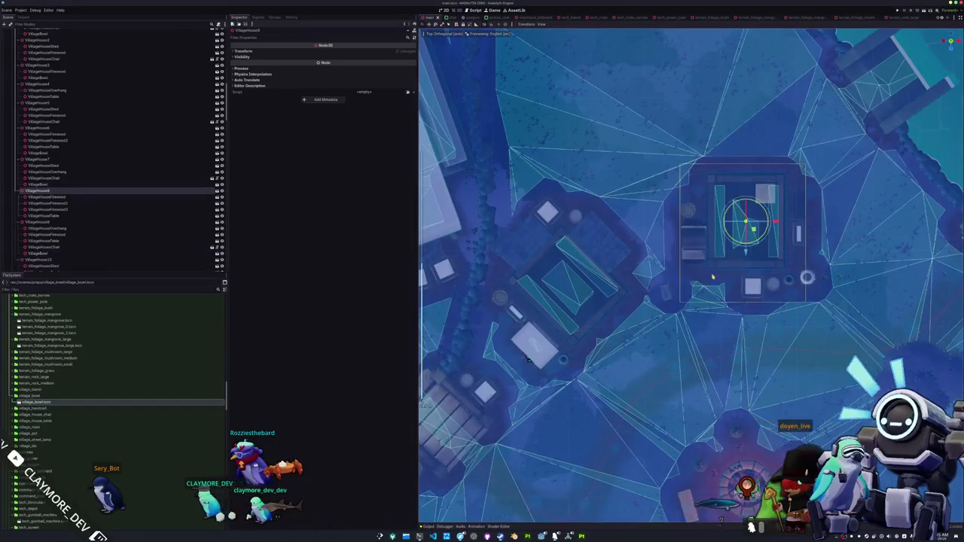
{"action": "scroll", "coordinate": [688, 279], "scroll_direction": "up", "scroll_amount": 4}
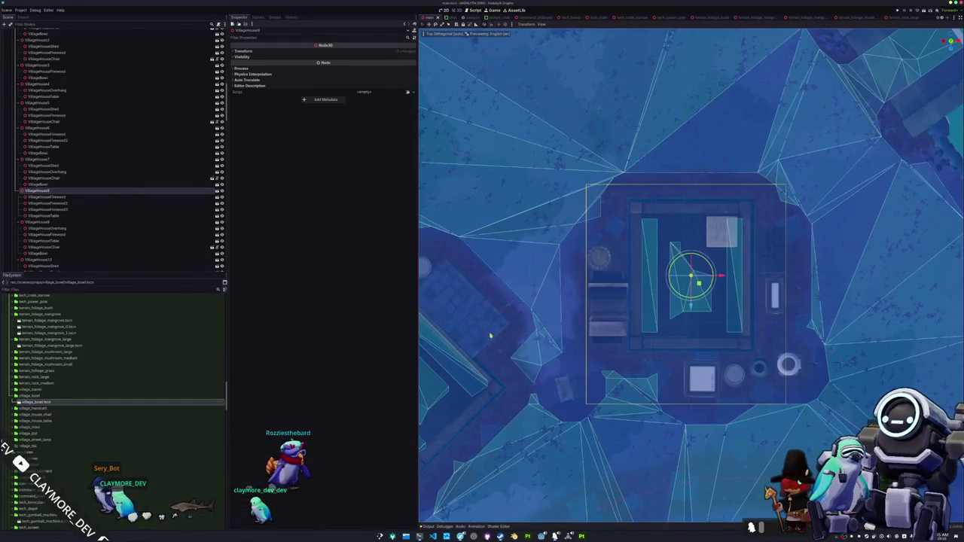
{"action": "left_click", "coordinate": [529, 340]}
{"action": "key", "text": "f"}
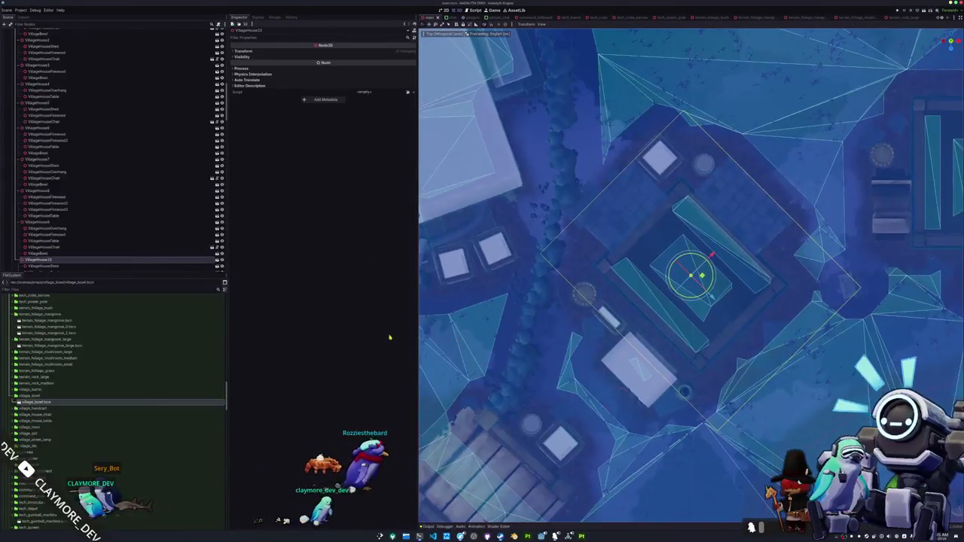
{"action": "left_click_drag", "start_coordinate": [45, 401], "coordinate": [58, 251]}
Inspect the VillageHouse10 bowl from several angles and select it
{"action": "key", "text": "f"}
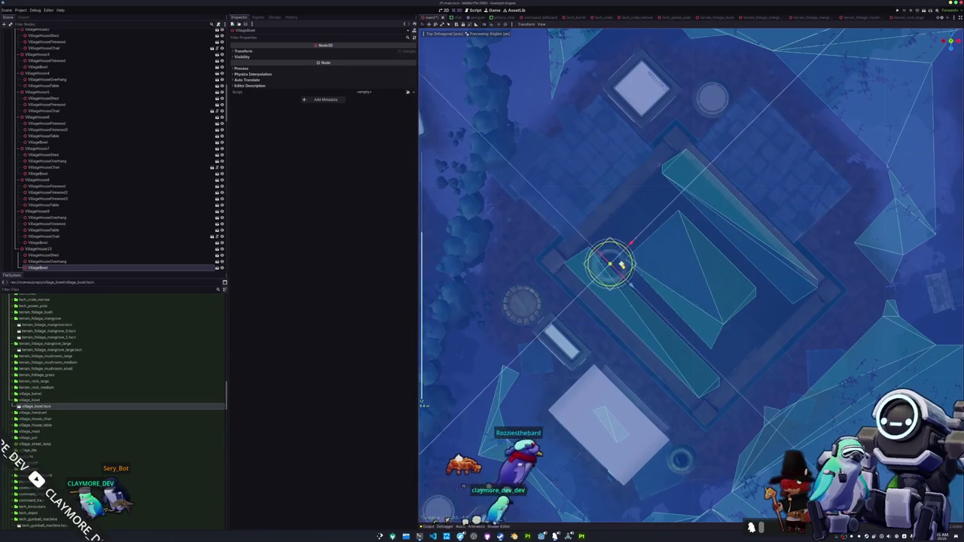
{"action": "key", "text": "KP_8"}
{"action": "key", "text": "KP_8"}
{"action": "key", "text": "KP_8"}
{"action": "key", "text": "KP_8"}
{"action": "key", "text": "KP_8"}
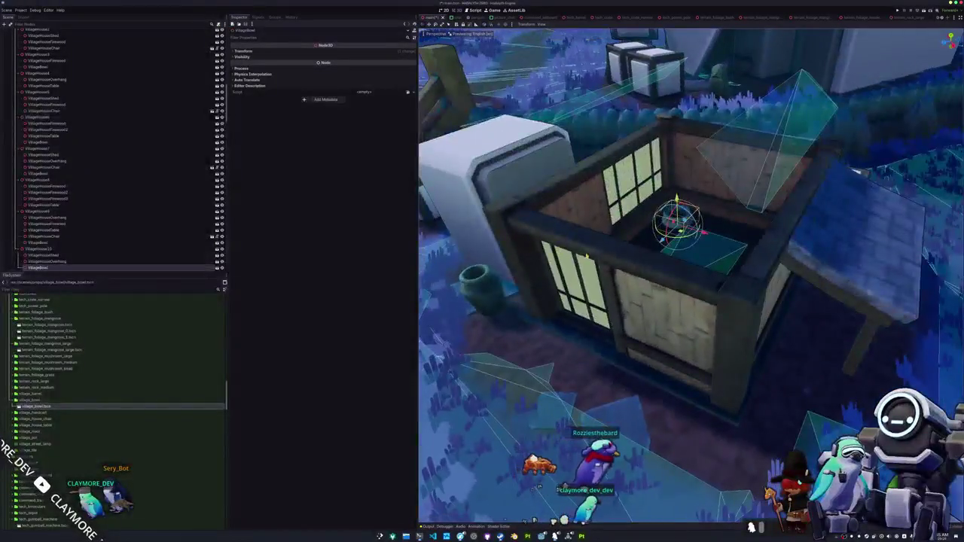
{"action": "key", "text": "KP_4"}
{"action": "key", "text": "KP_4"}
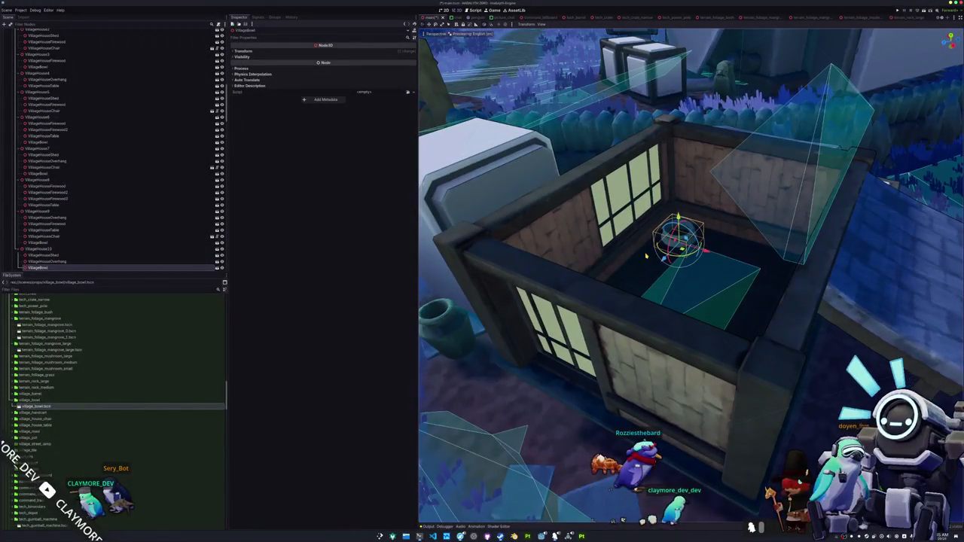
{"action": "scroll", "coordinate": [645, 255], "scroll_direction": "up", "scroll_amount": 2}
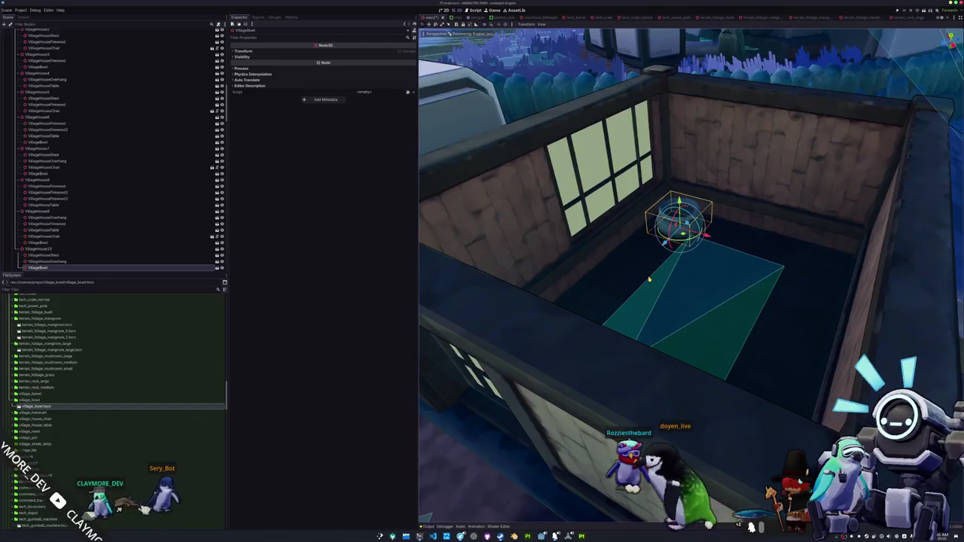
{"action": "key", "text": "KP_7"}
{"action": "scroll", "coordinate": [648, 279], "scroll_direction": "down", "scroll_amount": 2}
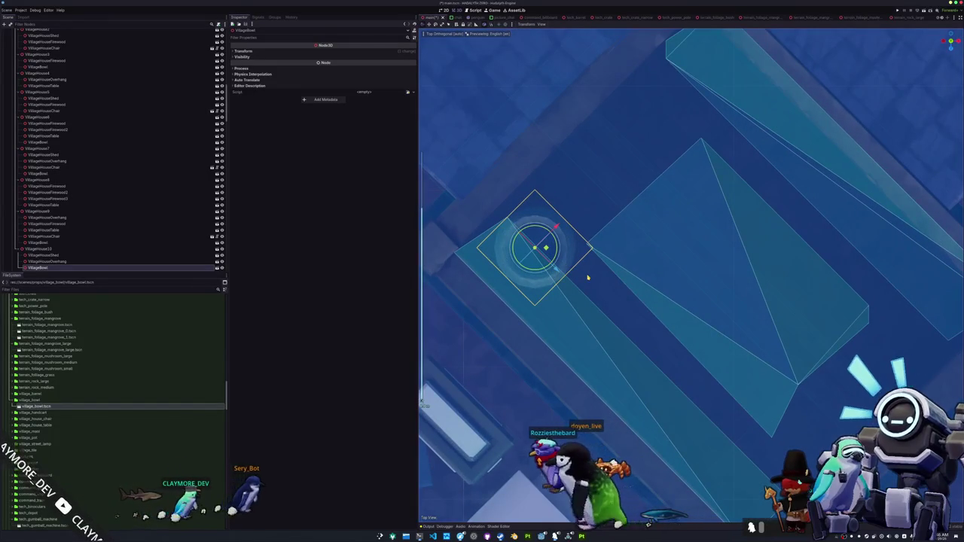
{"action": "left_click_drag", "start_coordinate": [595, 280], "coordinate": [630, 313]}
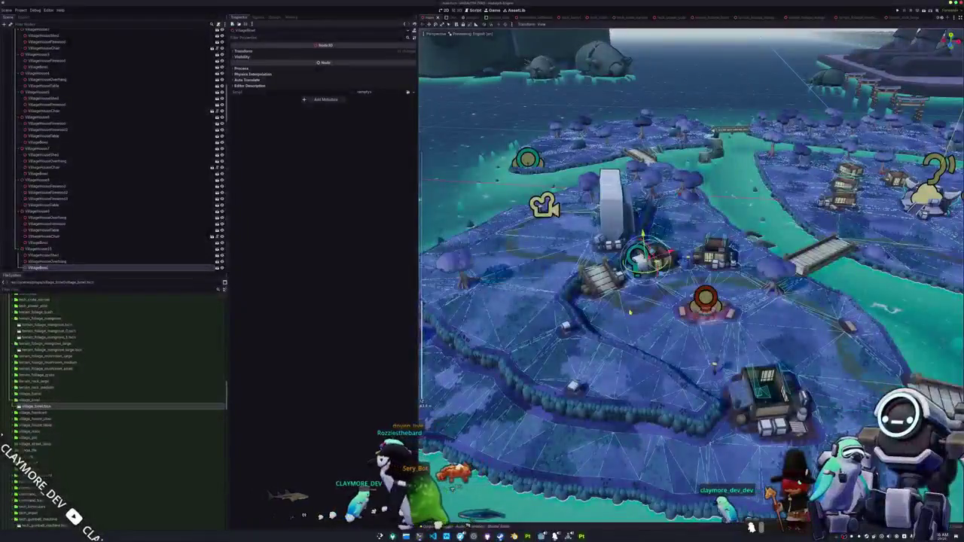
{"action": "scroll", "coordinate": [591, 281], "scroll_direction": "up", "scroll_amount": 3}
{"action": "left_click", "coordinate": [592, 368]}
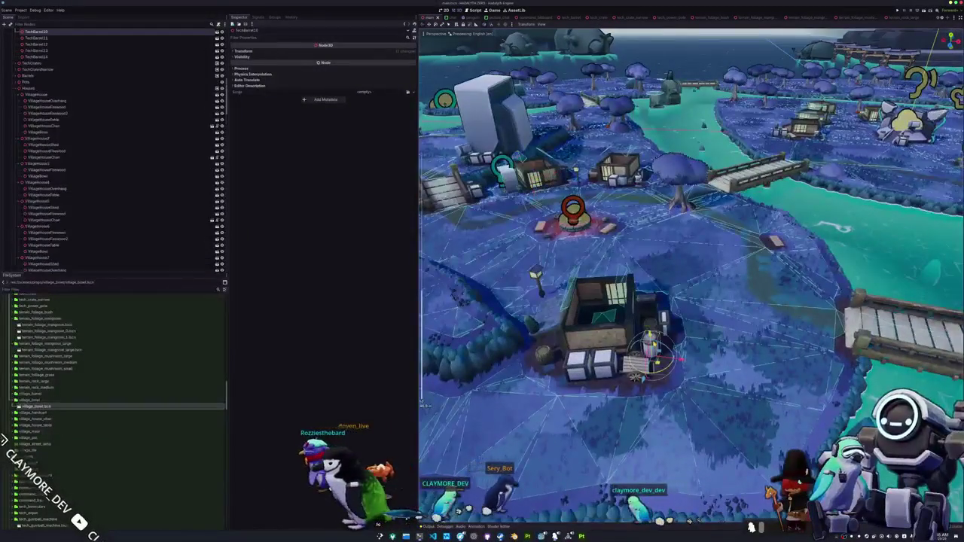
Fly the view toward the bridges, select the Houses group and save the scene
{"action": "mouse_move", "coordinate": [656, 341]}
{"action": "left_mouse_down"}
{"action": "mouse_move", "coordinate": [696, 326]}
{"action": "mouse_move", "coordinate": [676, 350]}
{"action": "left_mouse_up"}
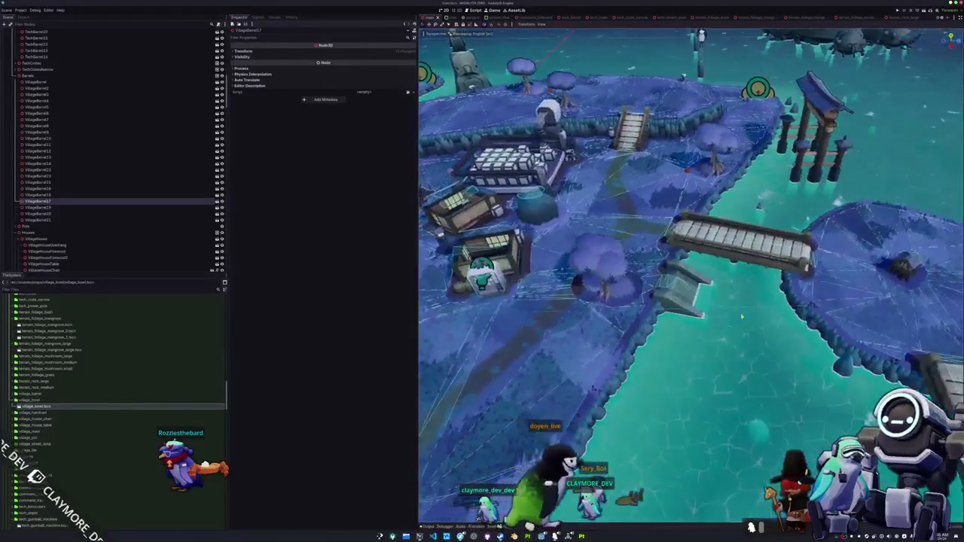
{"action": "key", "text": "w"}
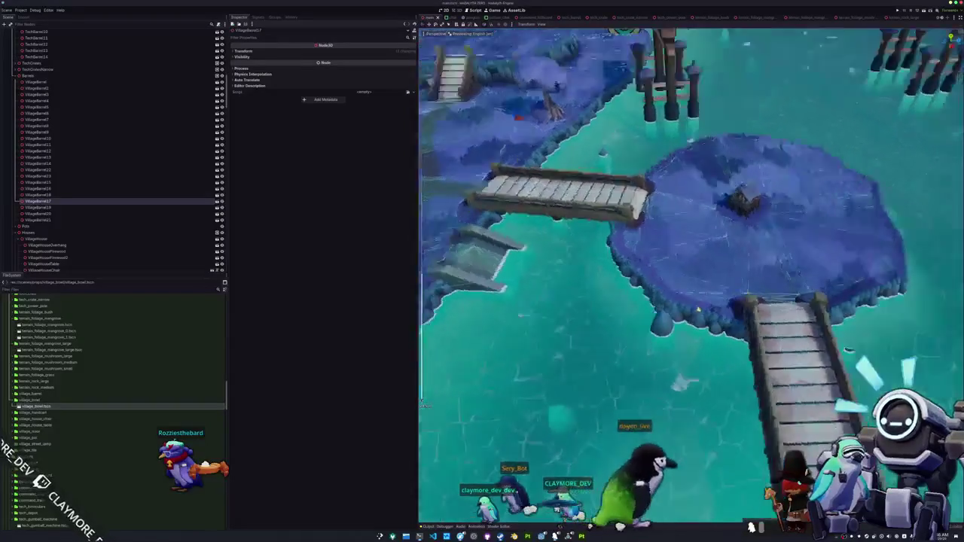
{"action": "scroll", "coordinate": [751, 304], "scroll_direction": "up", "scroll_amount": 2}
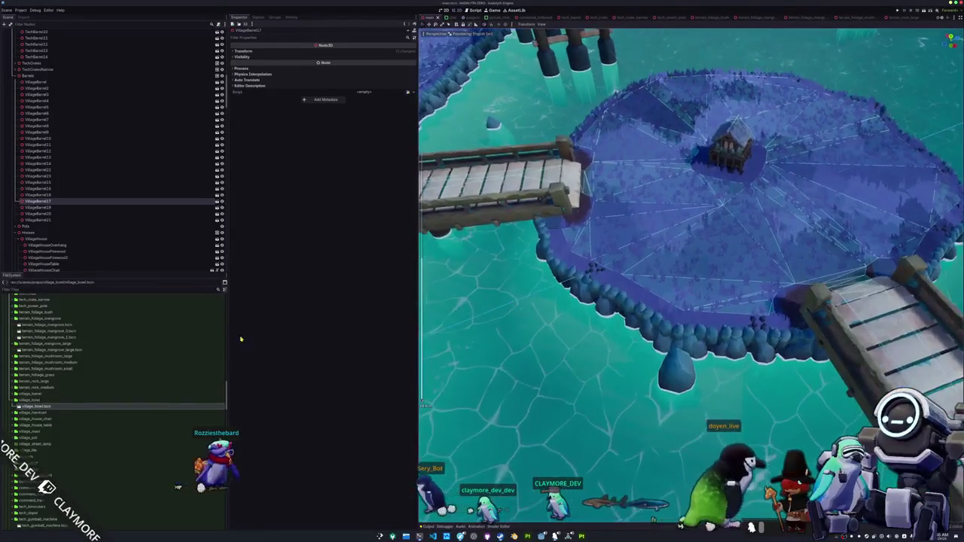
{"action": "left_click", "coordinate": [26, 233]}
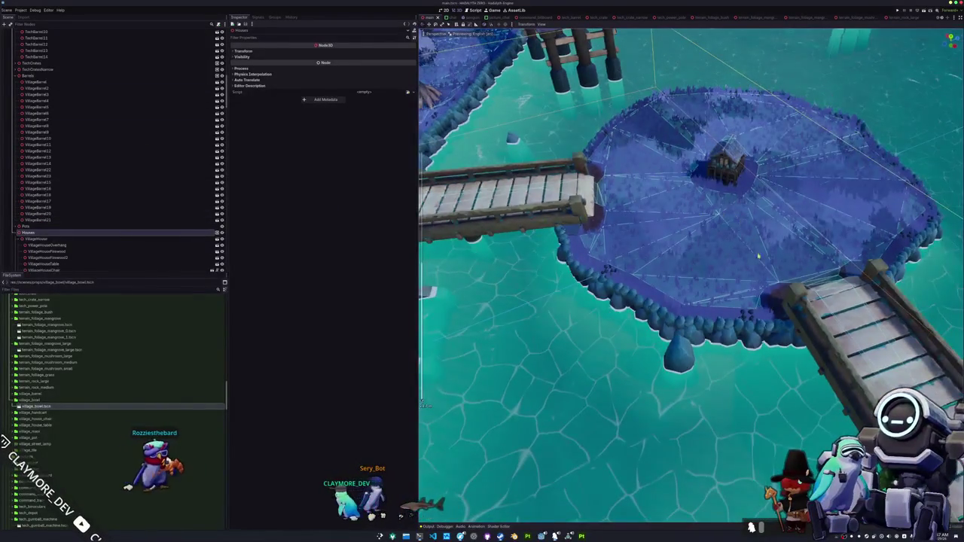
{"action": "key", "text": "ctrl+s"}
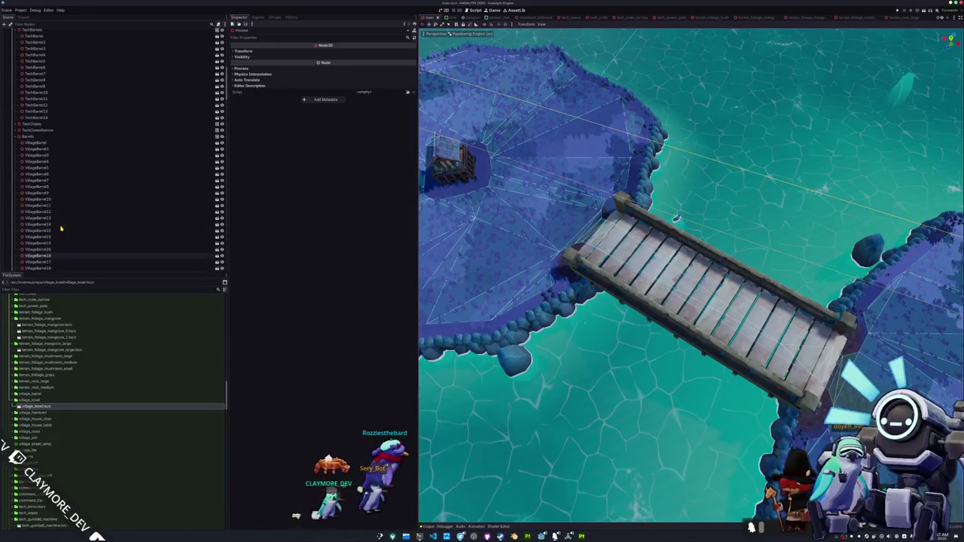
Select the TerrainStructures group in the Scene dock
{"action": "scroll", "coordinate": [62, 229], "scroll_direction": "up", "scroll_amount": 5}
{"action": "scroll", "coordinate": [34, 150], "scroll_direction": "up", "scroll_amount": 3}
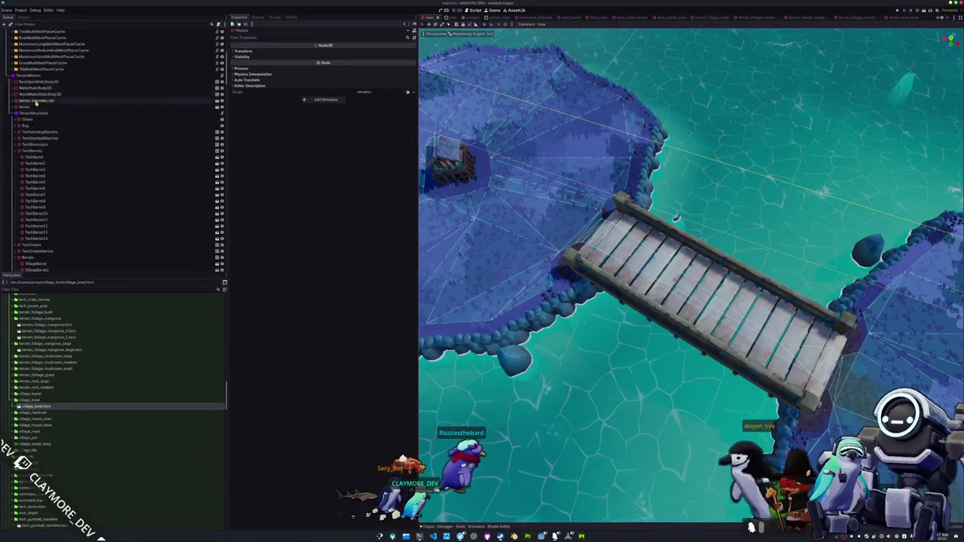
{"action": "left_click", "coordinate": [34, 113]}
Add a Node3D child under TerrainStructures and rename it to Bowl
{"action": "right_click", "coordinate": [34, 113]}
{"action": "left_click", "coordinate": [56, 119]}
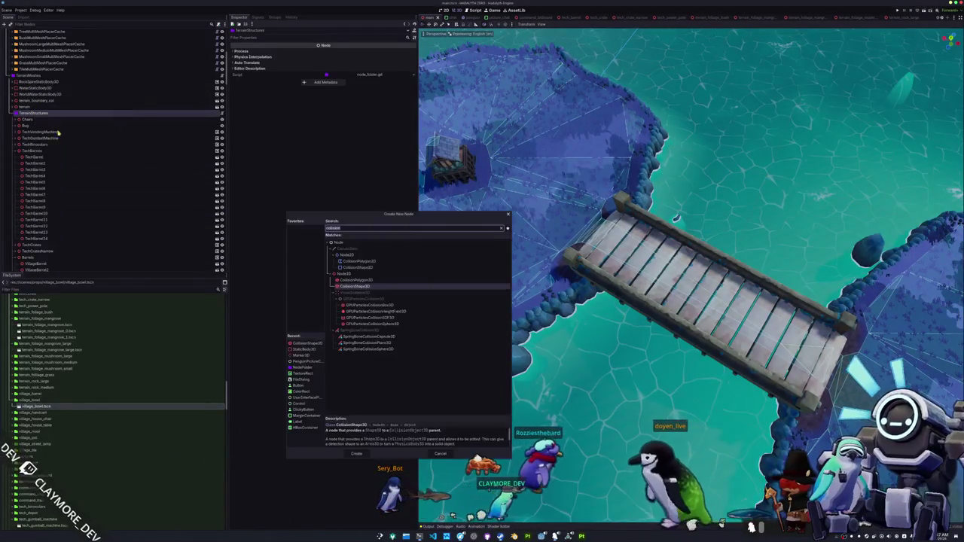
{"action": "left_click", "coordinate": [343, 274]}
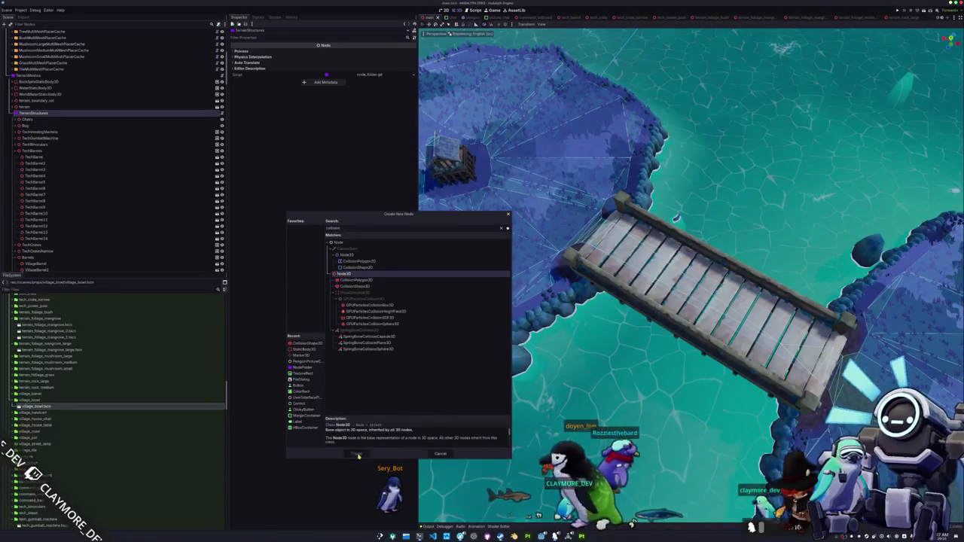
{"action": "left_click", "coordinate": [356, 453]}
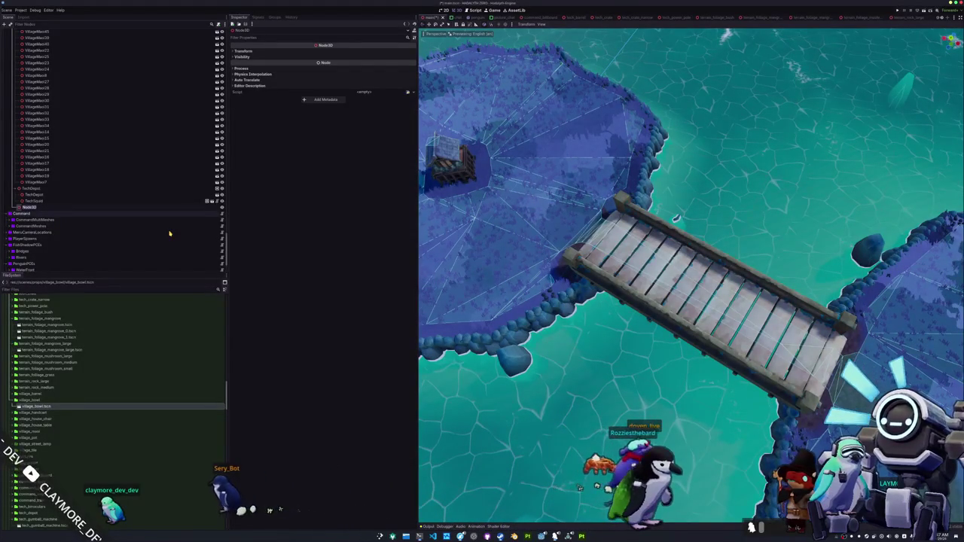
{"action": "type", "text": "Bowl"}
{"action": "key", "text": "Return"}
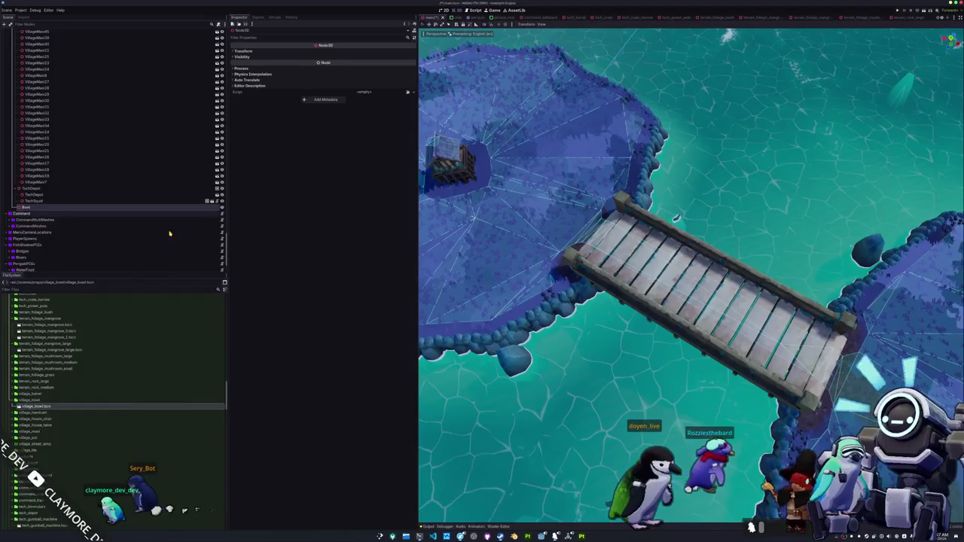
Move the Bowl group next to Pots and instance village_bowl.tscn under it
{"action": "mouse_move", "coordinate": [98, 207]}
{"action": "left_mouse_down"}
{"action": "mouse_move", "coordinate": [61, 153]}
{"action": "mouse_move", "coordinate": [74, 154]}
{"action": "mouse_move", "coordinate": [91, 87]}
{"action": "left_mouse_up"}
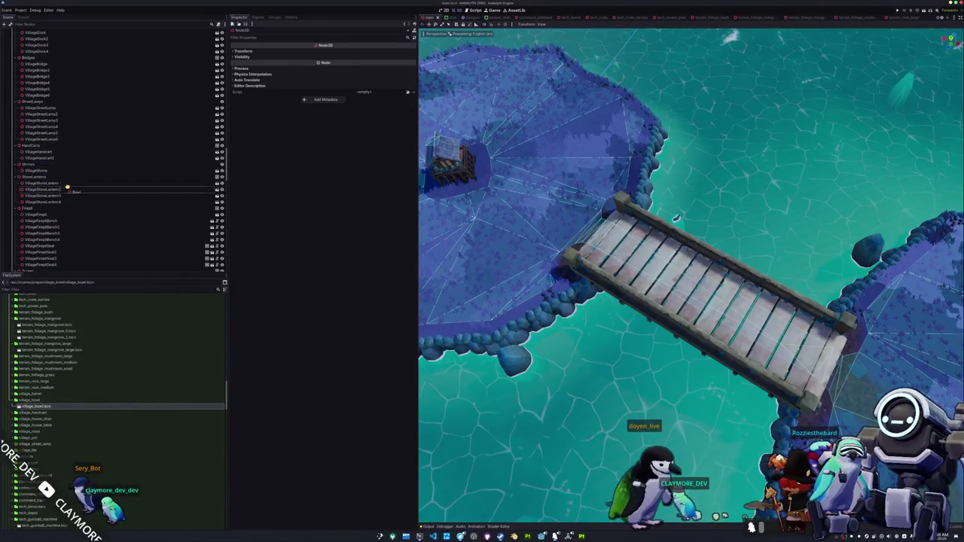
{"action": "mouse_move", "coordinate": [54, 205]}
{"action": "left_mouse_down"}
{"action": "mouse_move", "coordinate": [53, 67]}
{"action": "mouse_move", "coordinate": [46, 108]}
{"action": "left_mouse_up"}
{"action": "left_click_drag", "start_coordinate": [26, 408], "coordinate": [46, 110]}
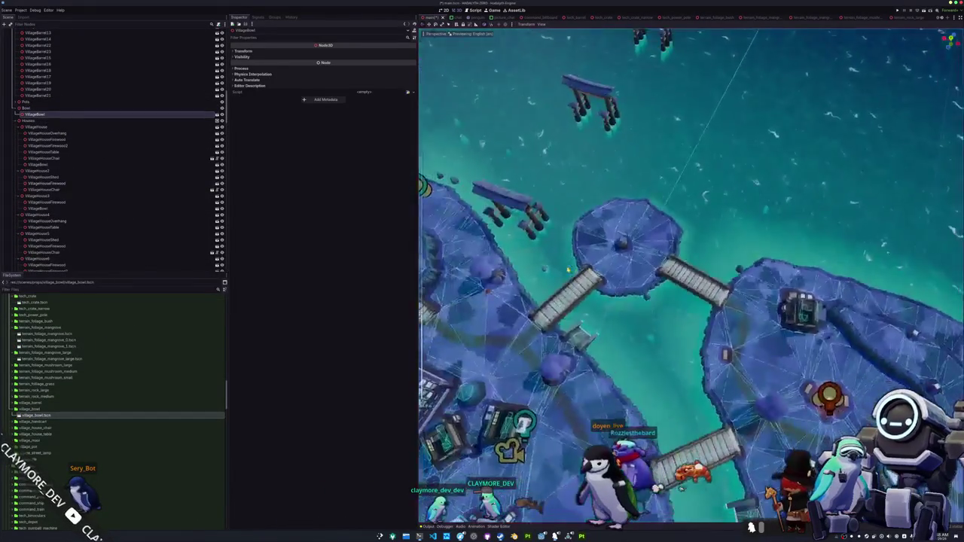
{"action": "scroll", "coordinate": [691, 275], "scroll_direction": "down", "scroll_amount": 3}
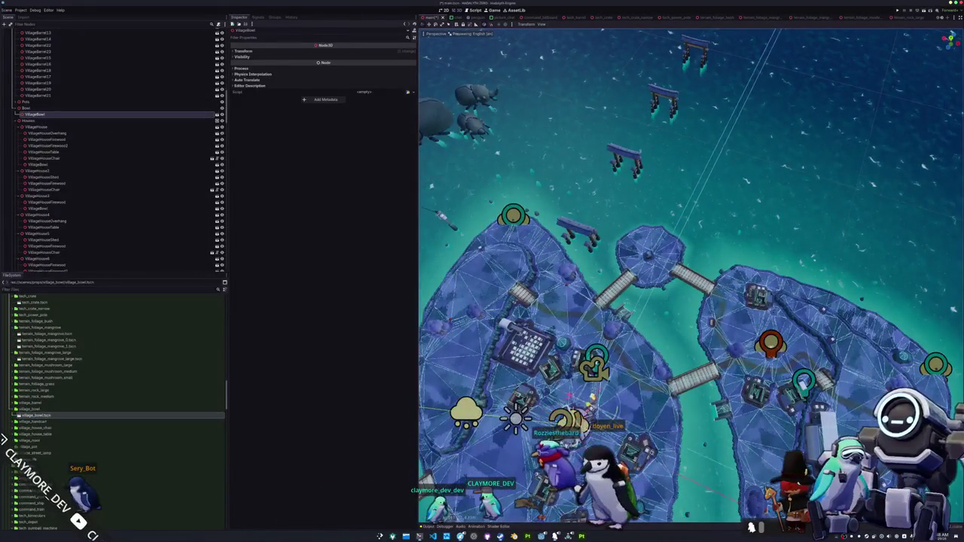
Position the new VillageBowl beside the bridge's end post near the shoreline rocks
{"action": "key", "text": "f"}
{"action": "scroll", "coordinate": [690, 275], "scroll_direction": "up", "scroll_amount": 10}
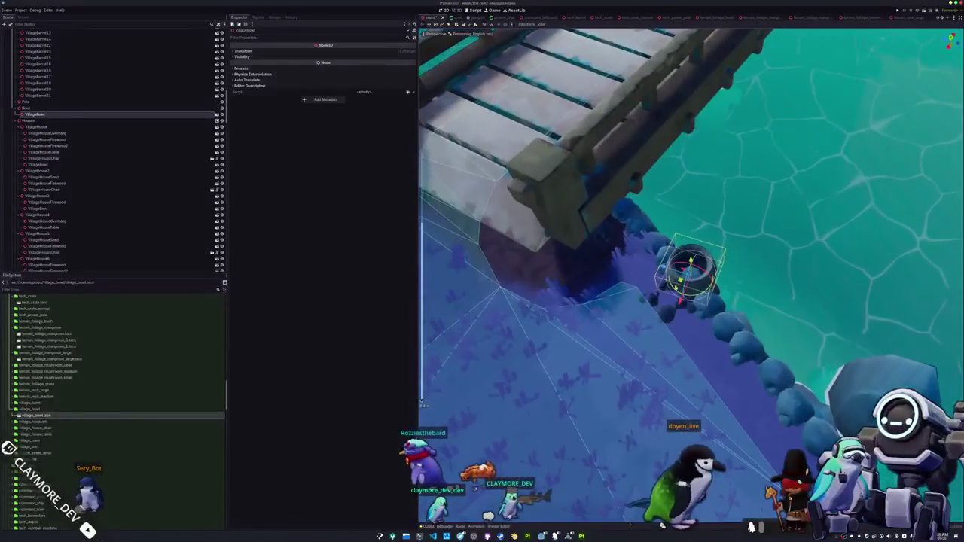
{"action": "mouse_move", "coordinate": [691, 271]}
{"action": "left_mouse_down"}
{"action": "mouse_move", "coordinate": [611, 244]}
{"action": "mouse_move", "coordinate": [617, 233]}
{"action": "mouse_move", "coordinate": [614, 248]}
{"action": "left_mouse_up"}
{"action": "scroll", "coordinate": [646, 320], "scroll_direction": "down", "scroll_amount": 3}
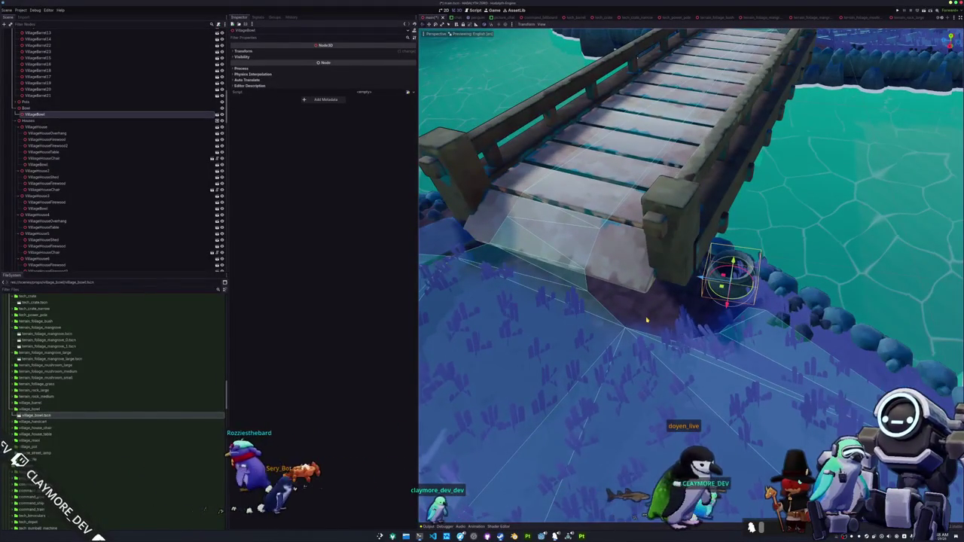
{"action": "scroll", "coordinate": [646, 320], "scroll_direction": "up", "scroll_amount": 5}
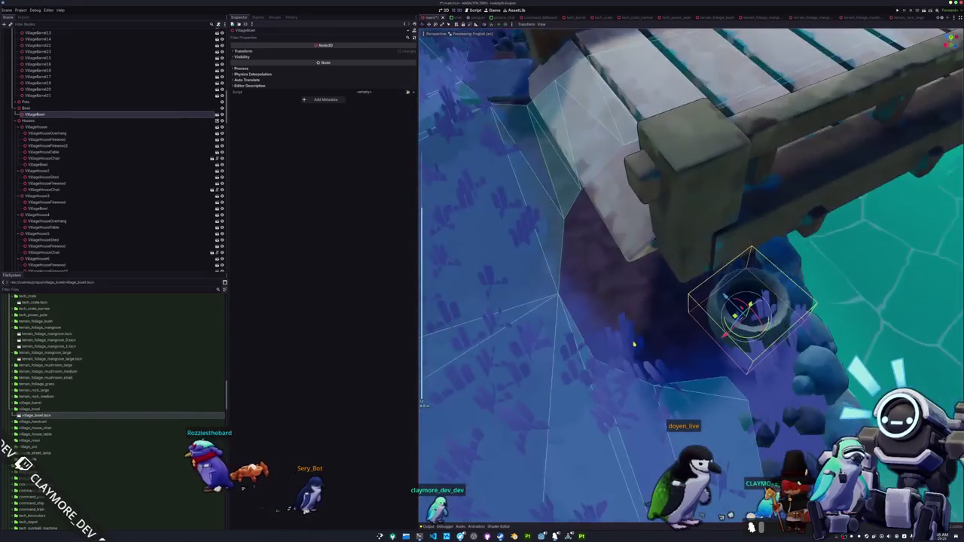
{"action": "left_click_drag", "start_coordinate": [634, 344], "coordinate": [655, 352]}
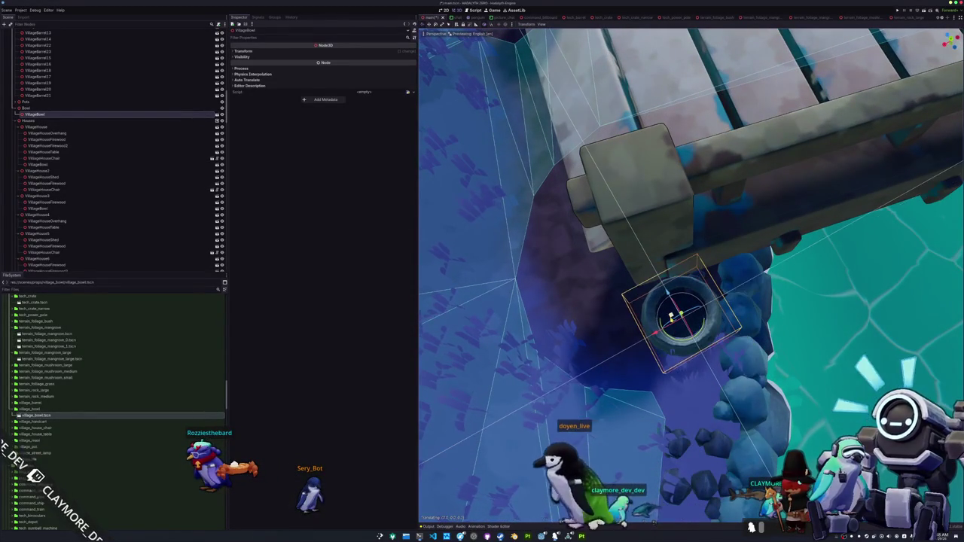
{"action": "left_click_drag", "start_coordinate": [655, 352], "coordinate": [610, 315]}
{"action": "left_click", "coordinate": [18, 102]}
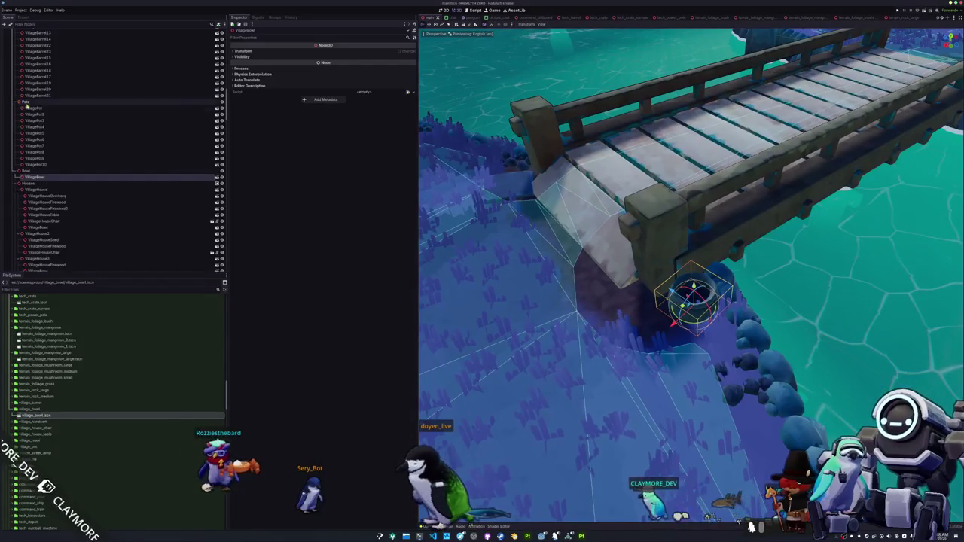
Duplicate VillagePot10 as VillagePot11, place it beside the bridge bowl, and run the game
{"action": "double_click", "coordinate": [36, 164]}
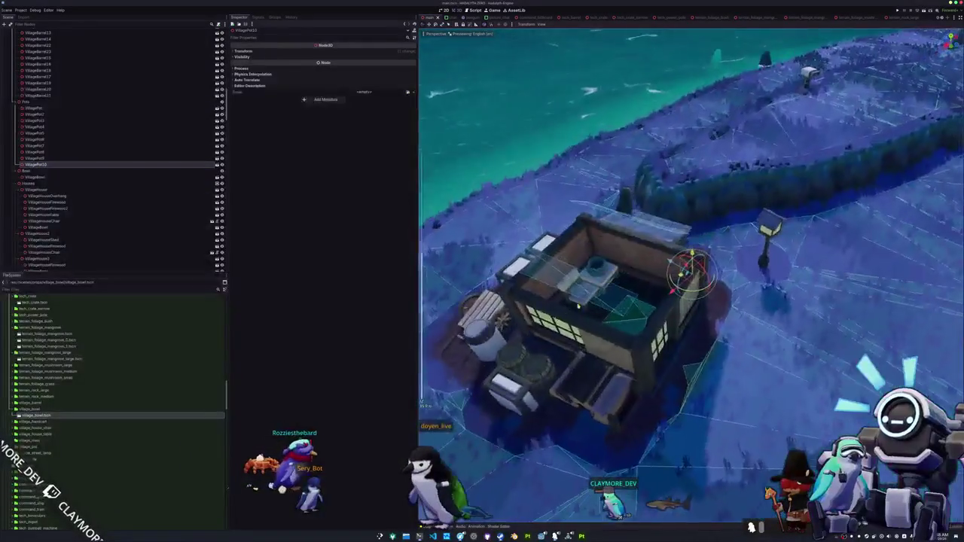
{"action": "key", "text": "ctrl+d"}
{"action": "scroll", "coordinate": [691, 275], "scroll_direction": "down", "scroll_amount": 5}
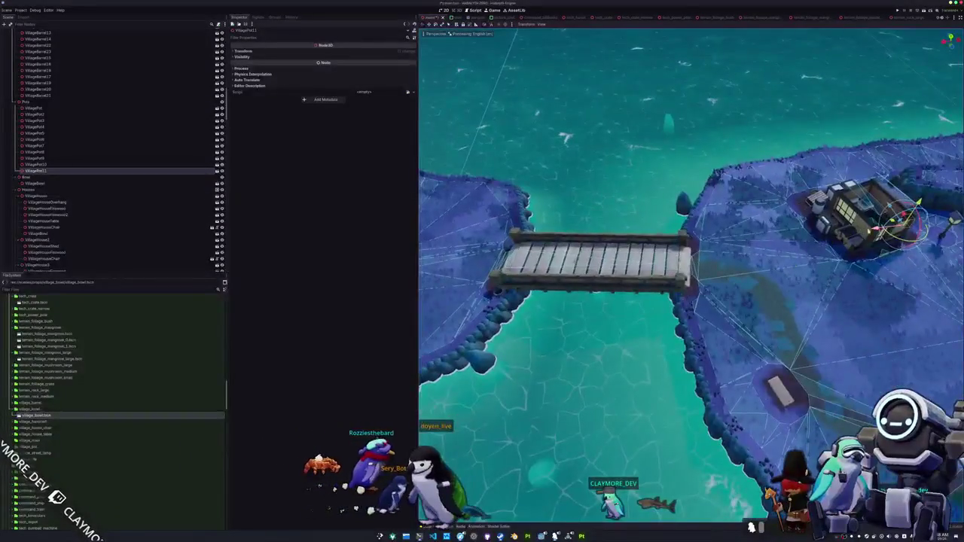
{"action": "key", "text": "f"}
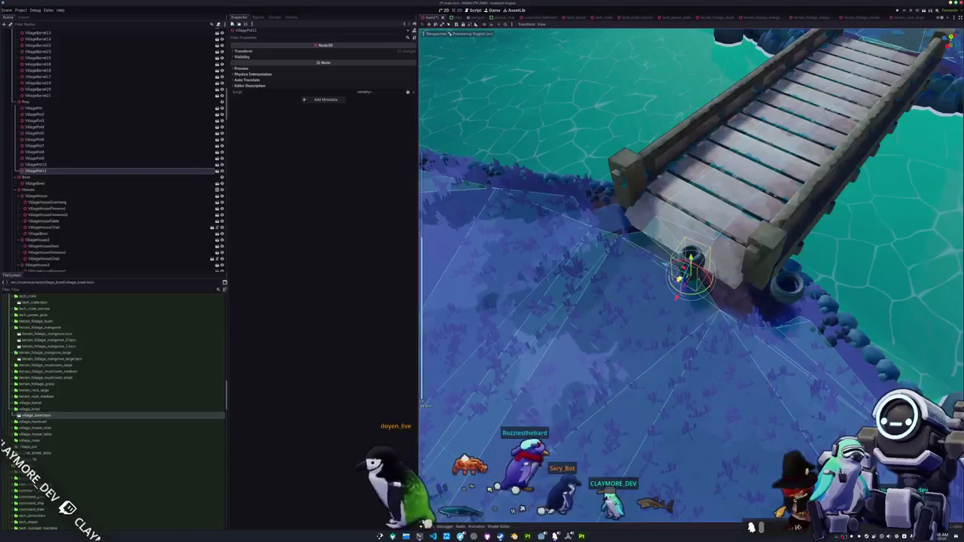
{"action": "mouse_move", "coordinate": [679, 279]}
{"action": "left_mouse_down"}
{"action": "mouse_move", "coordinate": [683, 308]}
{"action": "mouse_move", "coordinate": [704, 334]}
{"action": "left_mouse_up"}
{"action": "mouse_move", "coordinate": [762, 314]}
{"action": "left_mouse_down"}
{"action": "mouse_move", "coordinate": [766, 324]}
{"action": "mouse_move", "coordinate": [708, 342]}
{"action": "mouse_move", "coordinate": [678, 335]}
{"action": "left_mouse_up"}
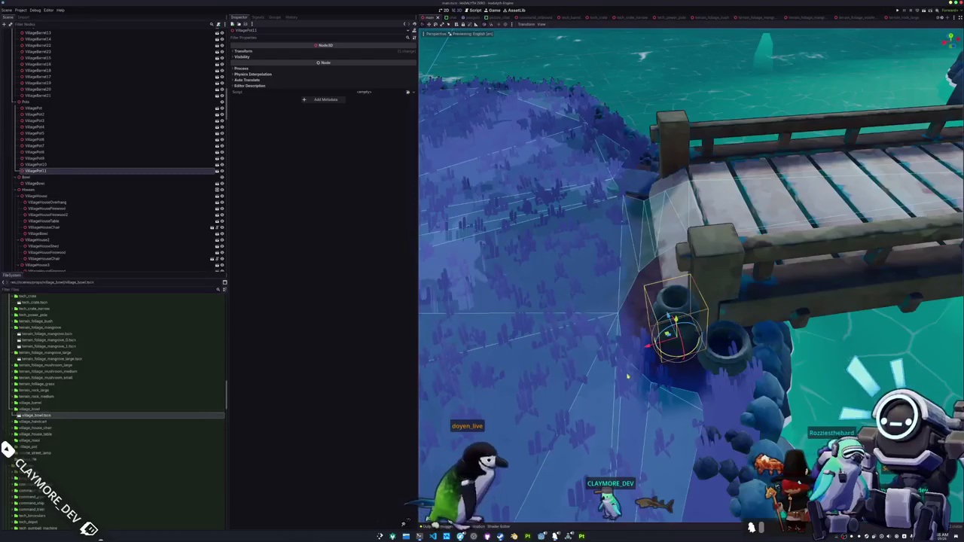
{"action": "left_click_drag", "start_coordinate": [625, 374], "coordinate": [645, 378]}
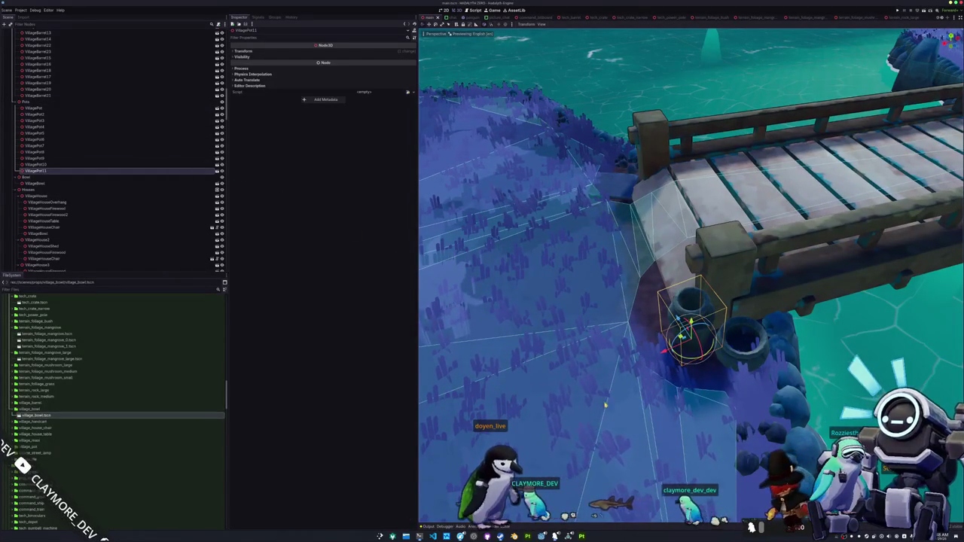
{"action": "key", "text": "F5"}
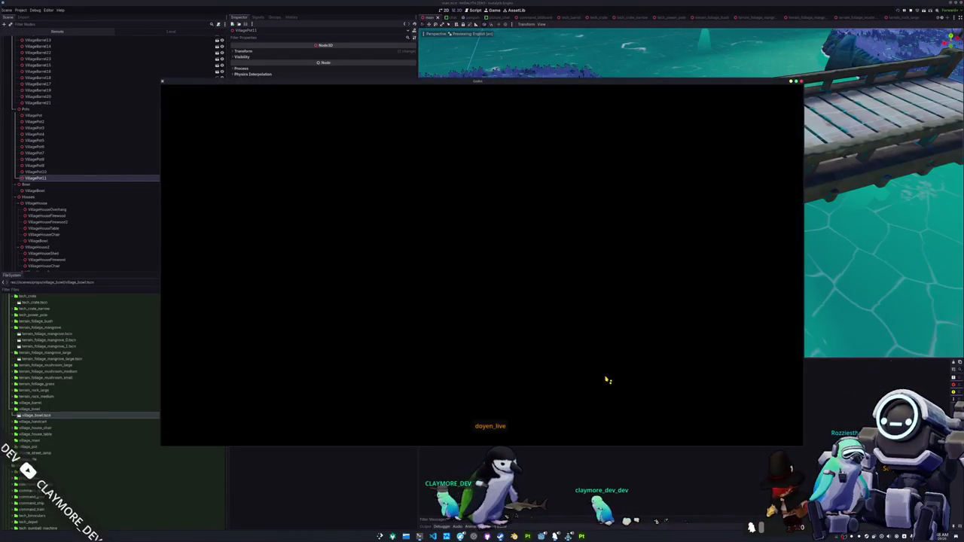
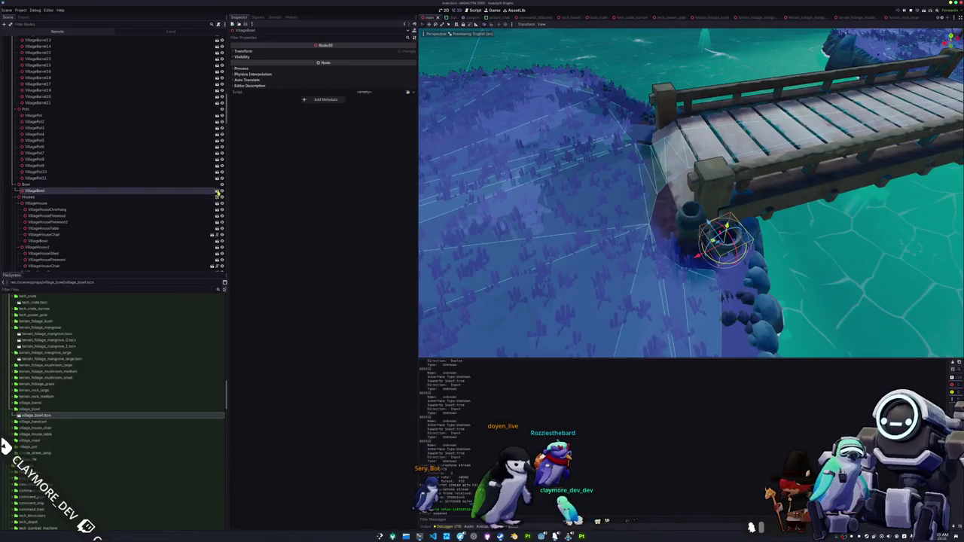
Open village_bowl.tscn and start walking the player up the shore toward the dock
{"action": "left_click", "coordinate": [217, 193]}
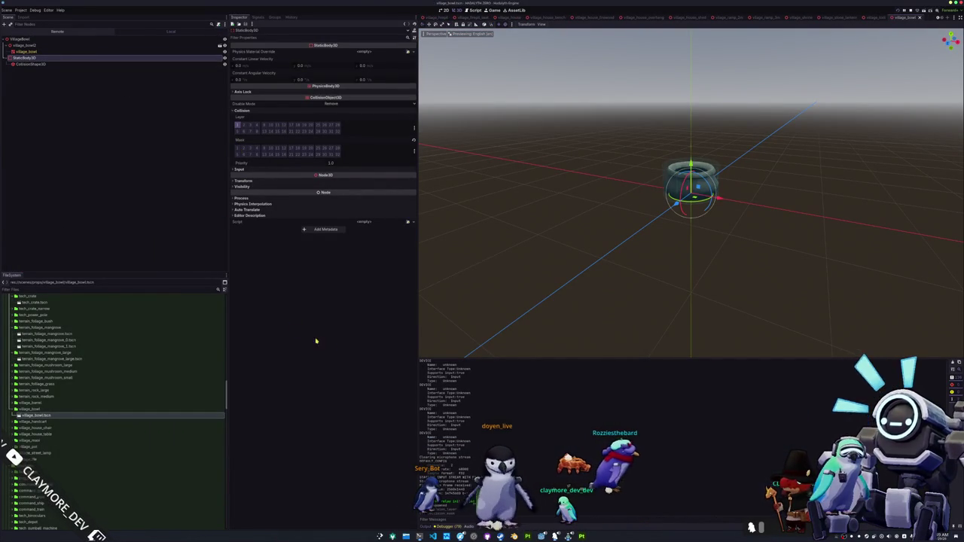
{"action": "key", "text": "w"}
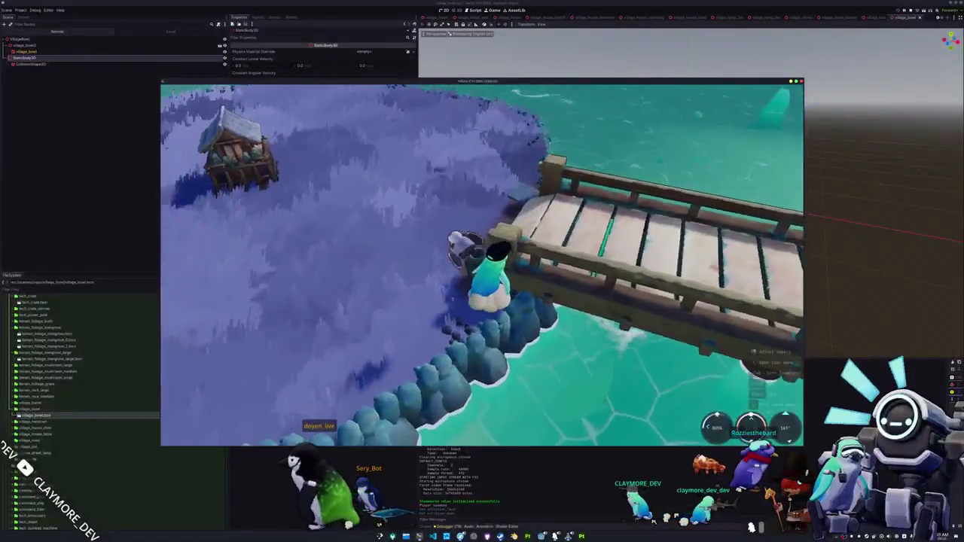
From the end of the bridge, cast the fishing rod and land a Pike Perch through the arrow minigame
{"action": "key", "text": "w"}
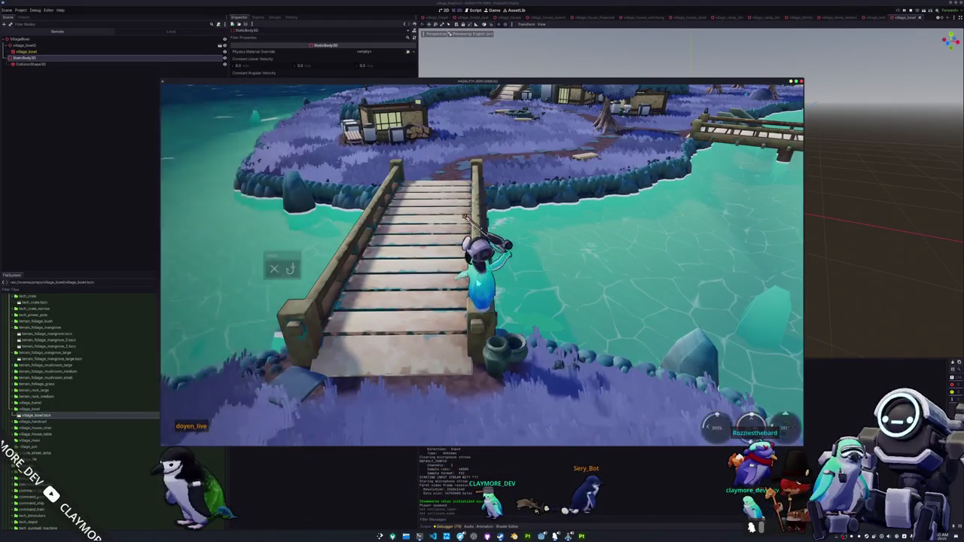
{"action": "left_click", "coordinate": [479, 341]}
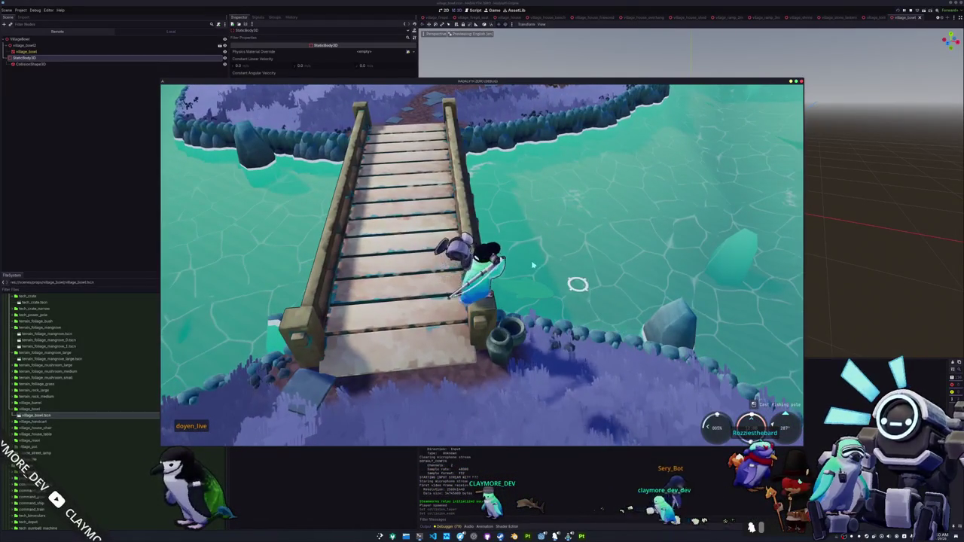
{"action": "left_click", "coordinate": [587, 364]}
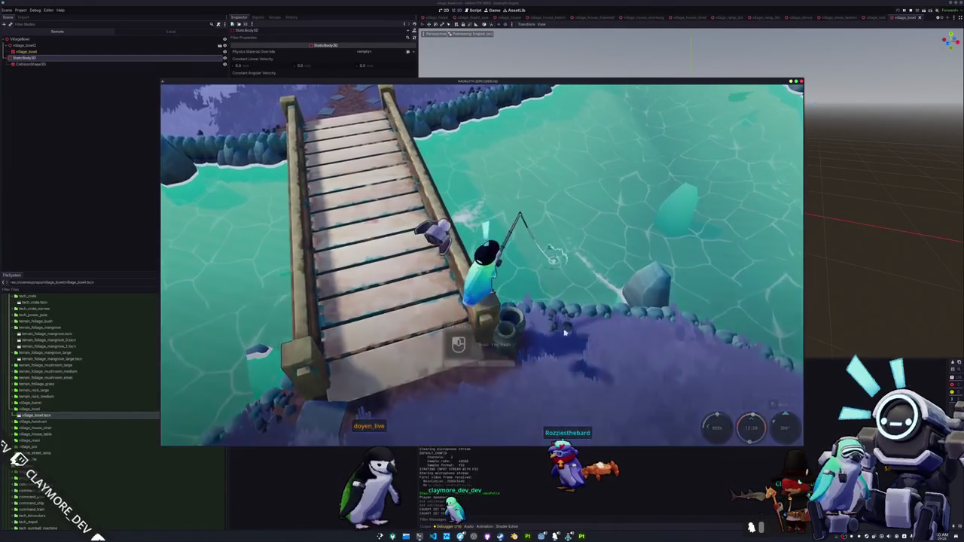
{"action": "left_click", "coordinate": [588, 309]}
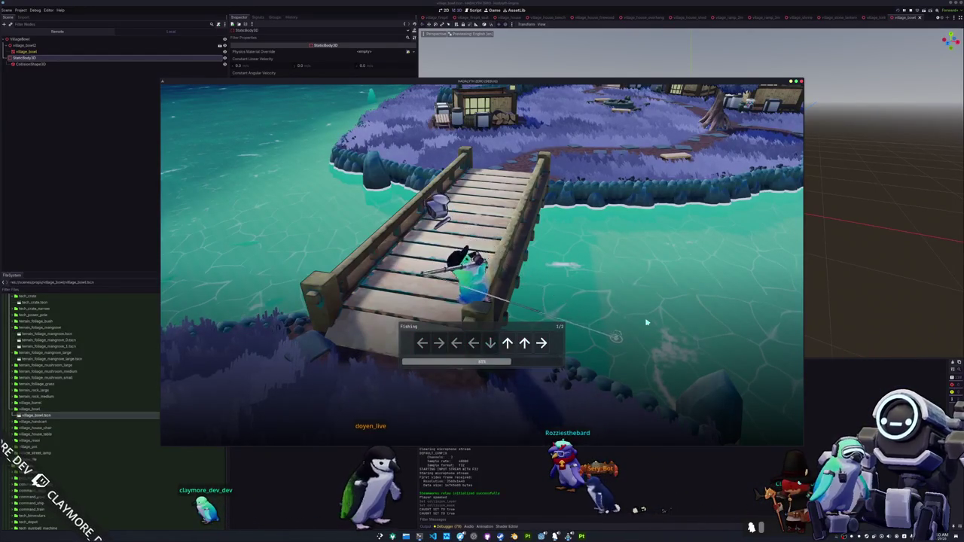
{"action": "key", "text": "Right"}
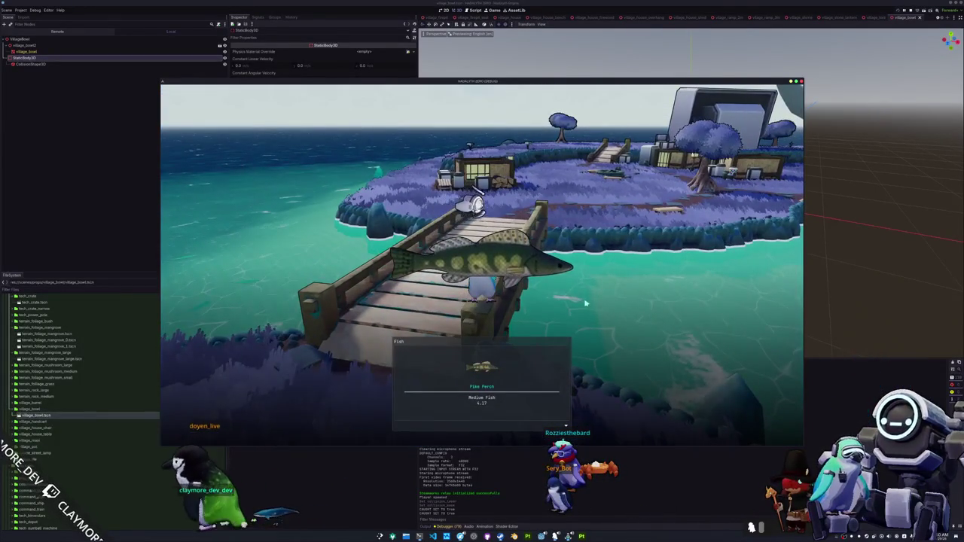
Walk back up the bridge to the railing, then stop the running game with F8
{"action": "key", "text": "w"}
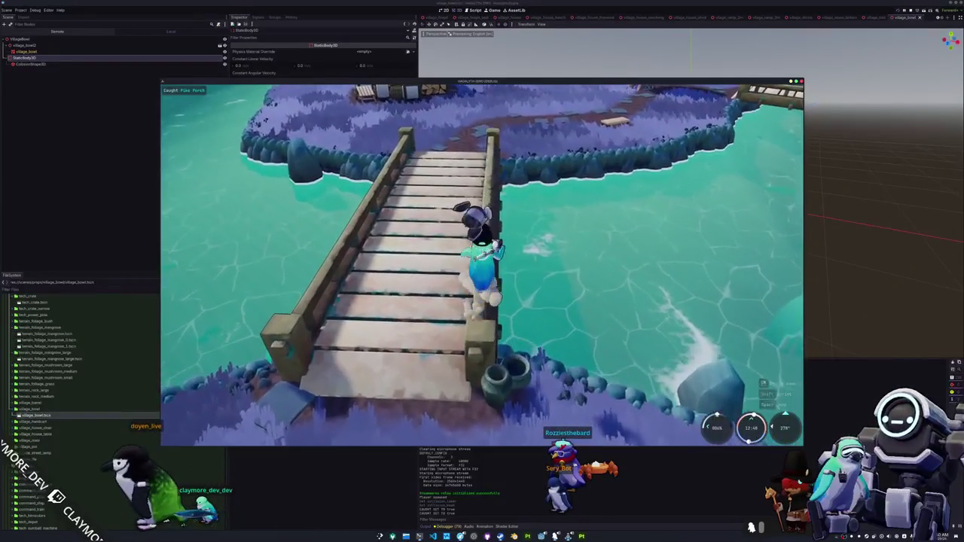
{"action": "key", "text": "d"}
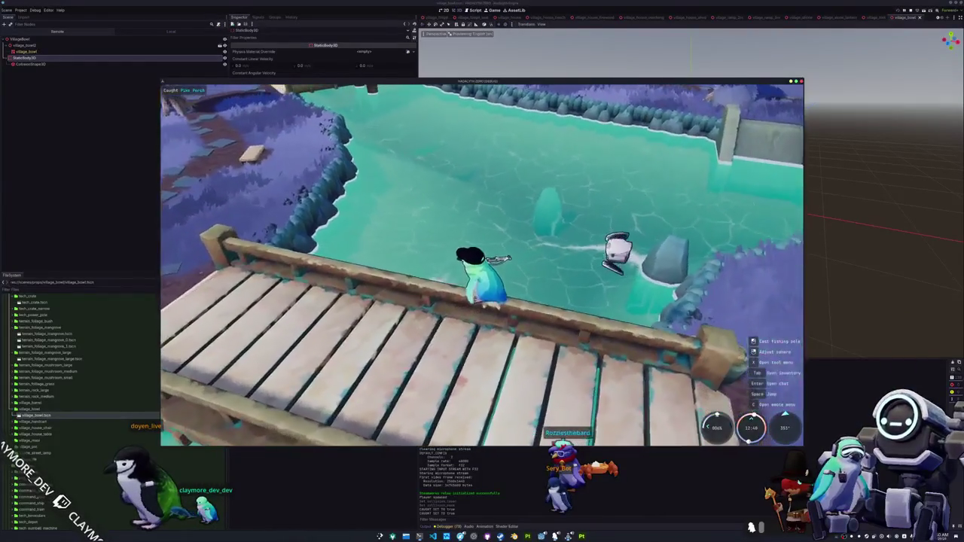
{"action": "scroll", "coordinate": [551, 303], "scroll_direction": "down", "scroll_amount": 5}
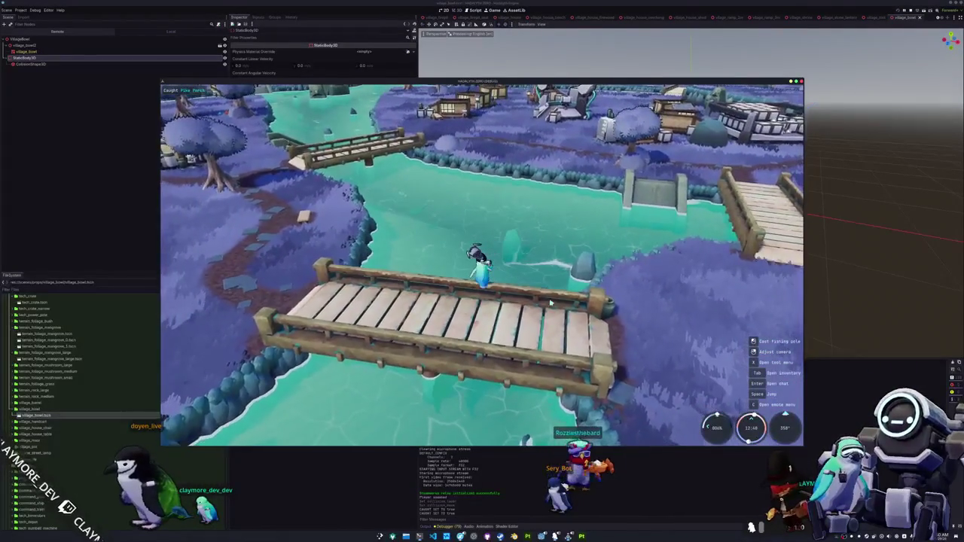
{"action": "key", "text": "F8"}
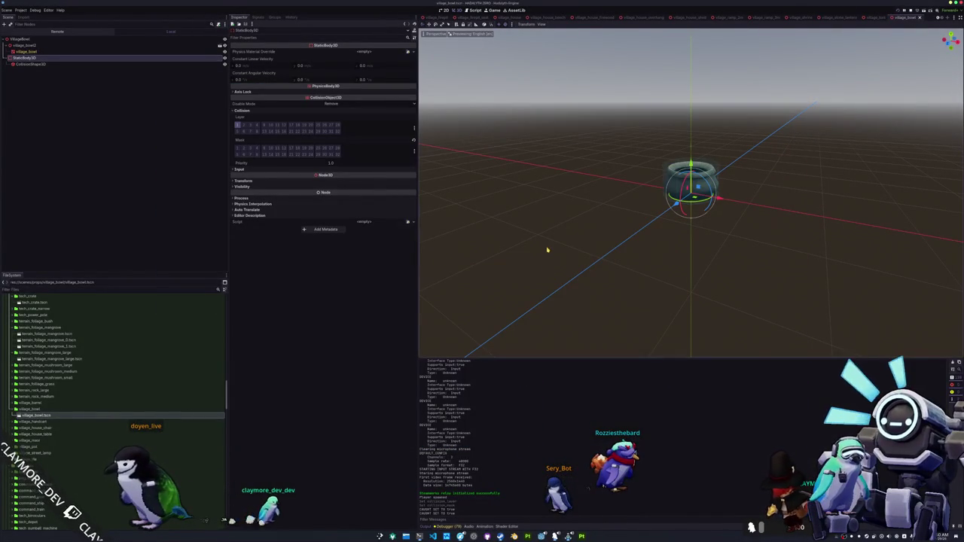
Open main.tscn through the quick scene search
{"action": "key", "text": "ctrl+shift+o"}
{"action": "type", "text": "main"}
{"action": "key", "text": "Return"}
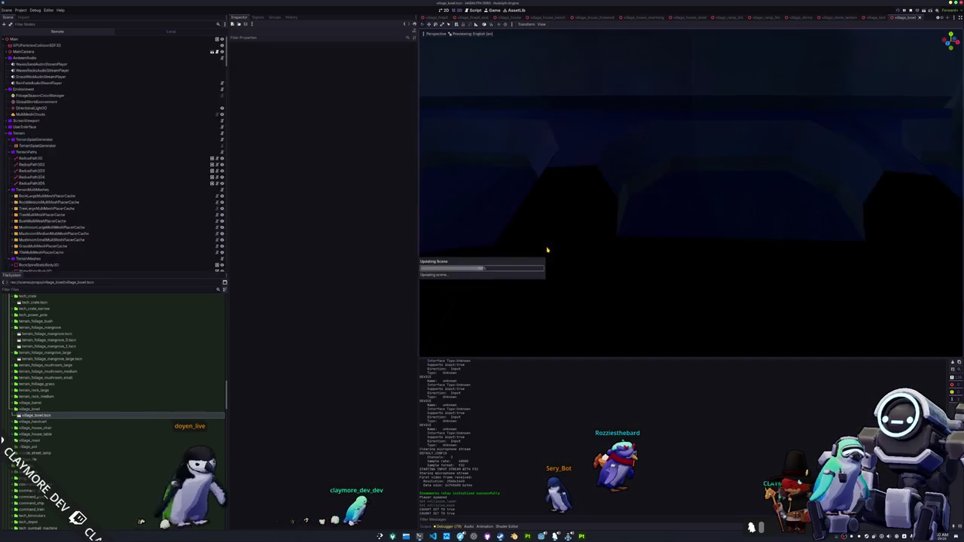
In top view, pan to the round island and duplicate VillageBowl as VillageBowl2
{"action": "scroll", "coordinate": [586, 254], "scroll_direction": "down", "scroll_amount": 5}
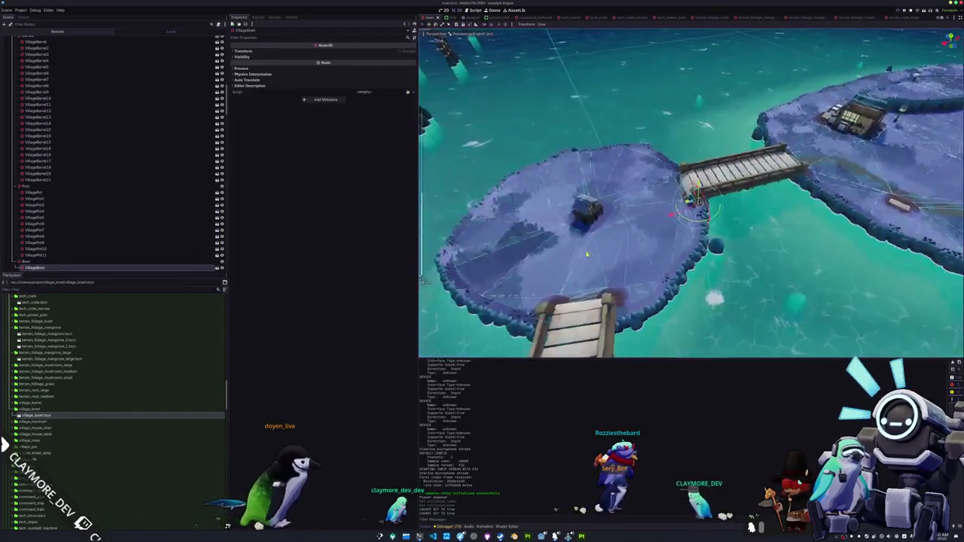
{"action": "key", "text": "KP_7"}
{"action": "mouse_move", "coordinate": [634, 238]}
{"action": "left_mouse_down"}
{"action": "mouse_move", "coordinate": [633, 289]}
{"action": "mouse_move", "coordinate": [625, 240]}
{"action": "left_mouse_up"}
{"action": "scroll", "coordinate": [625, 238], "scroll_direction": "up", "scroll_amount": 3}
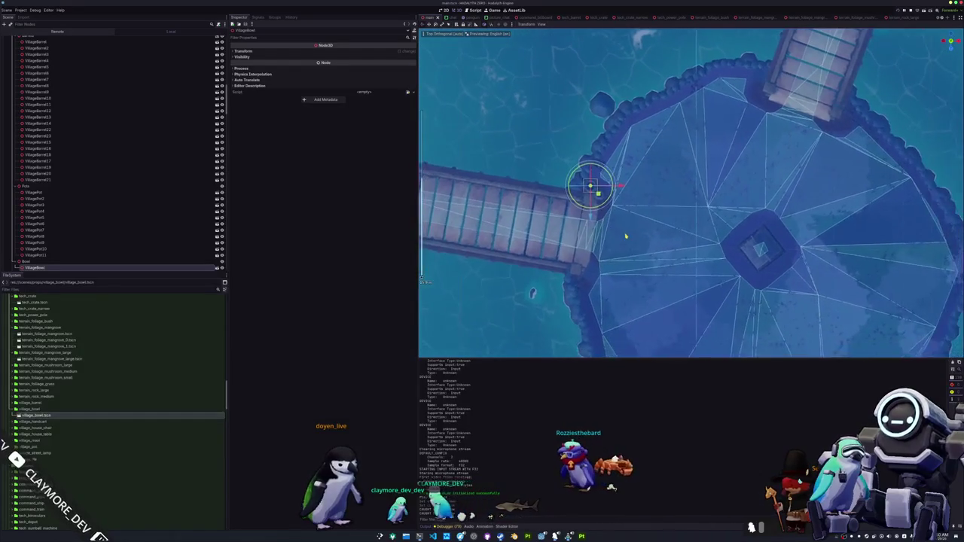
{"action": "scroll", "coordinate": [625, 237], "scroll_direction": "down", "scroll_amount": 6}
{"action": "mouse_move", "coordinate": [610, 251]}
{"action": "left_mouse_down"}
{"action": "mouse_move", "coordinate": [582, 278]}
{"action": "mouse_move", "coordinate": [625, 282]}
{"action": "left_mouse_up"}
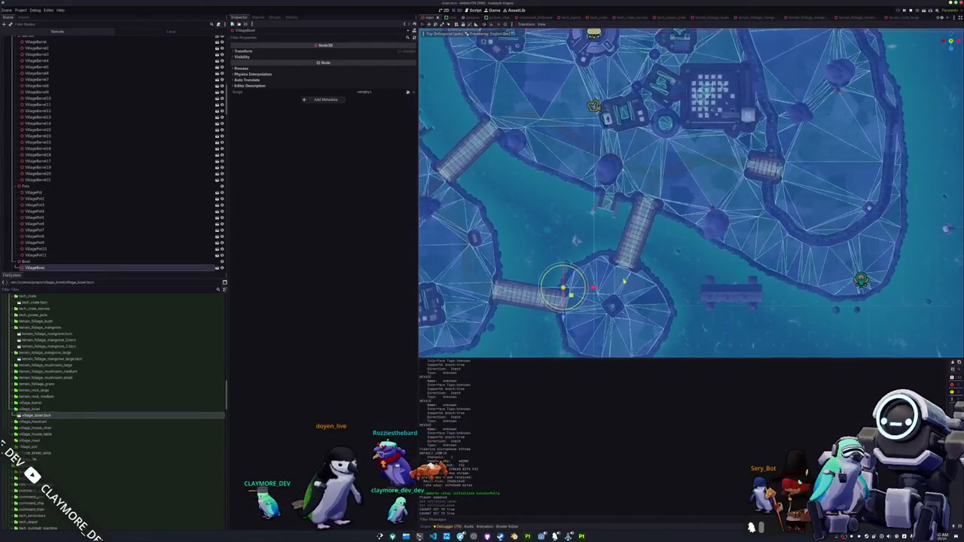
{"action": "key", "text": "ctrl+d"}
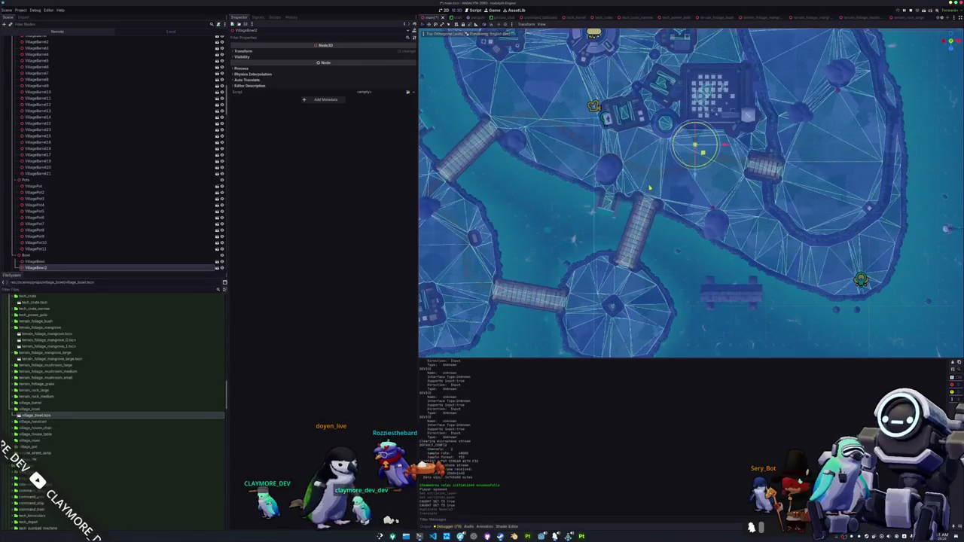
Inspect VillageBowl2 up close in perspective beside the barrel and canister
{"action": "scroll", "coordinate": [659, 180], "scroll_direction": "up", "scroll_amount": 10}
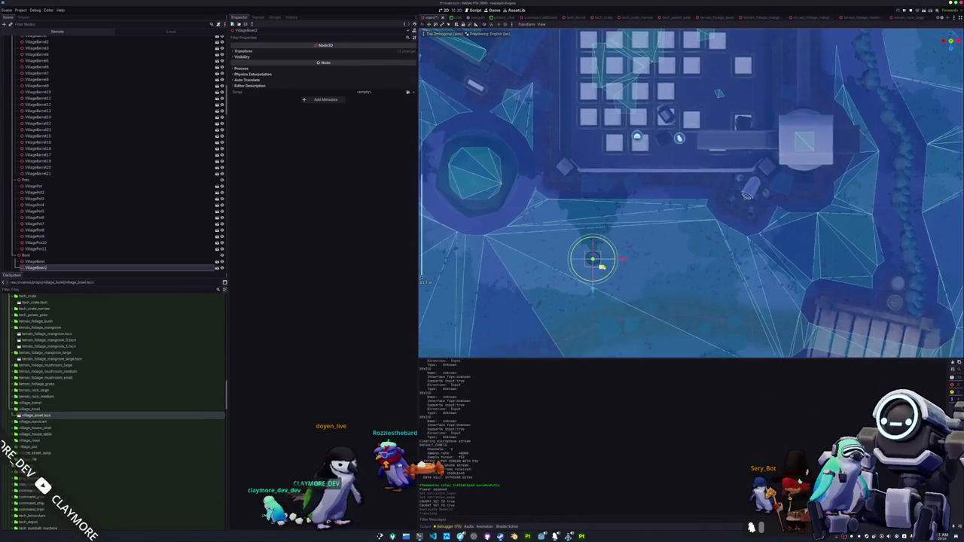
{"action": "mouse_move", "coordinate": [742, 229]}
{"action": "left_mouse_down"}
{"action": "mouse_move", "coordinate": [772, 189]}
{"action": "mouse_move", "coordinate": [689, 192]}
{"action": "mouse_move", "coordinate": [685, 208]}
{"action": "mouse_move", "coordinate": [689, 165]}
{"action": "left_mouse_up"}
{"action": "left_click_drag", "start_coordinate": [593, 140], "coordinate": [648, 241]}
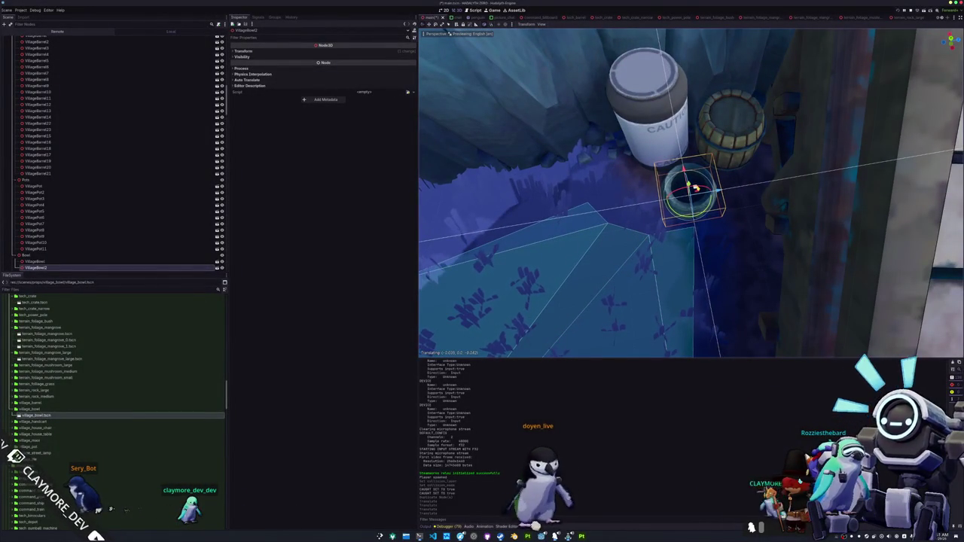
{"action": "scroll", "coordinate": [648, 256], "scroll_direction": "down", "scroll_amount": 6}
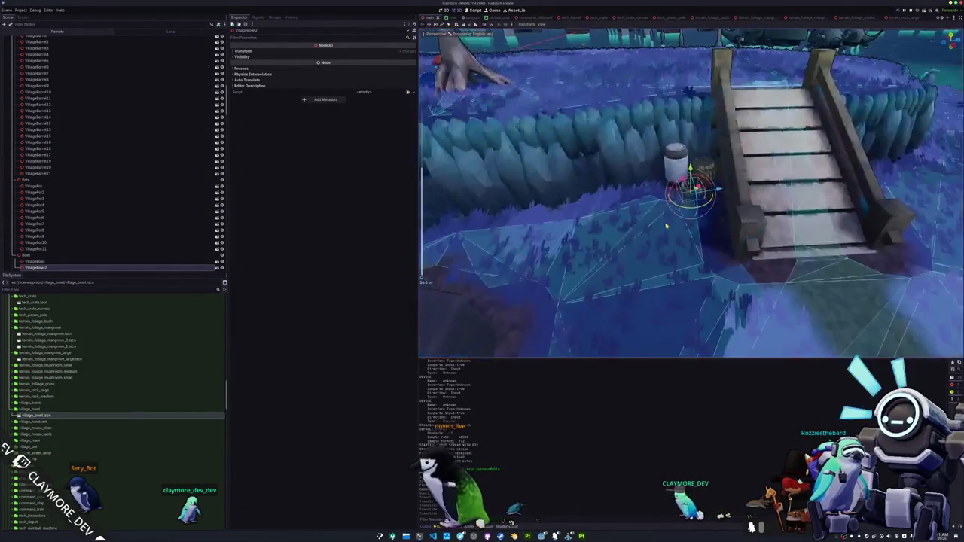
{"action": "scroll", "coordinate": [656, 242], "scroll_direction": "down", "scroll_amount": 6}
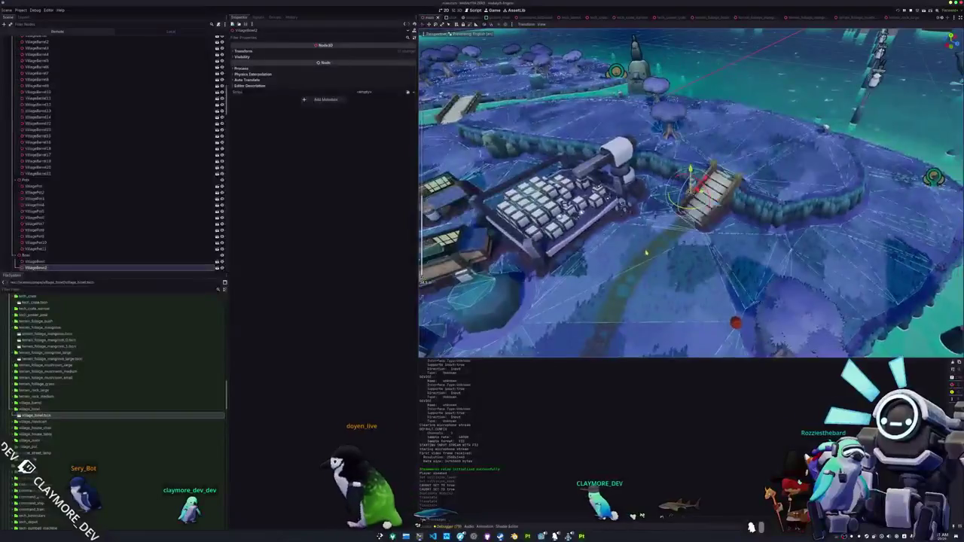
Back in top view, duplicate the bowl as VillageBowl3 and shift it away from the original
{"action": "key", "text": "KP_7"}
{"action": "scroll", "coordinate": [617, 264], "scroll_direction": "down", "scroll_amount": 3}
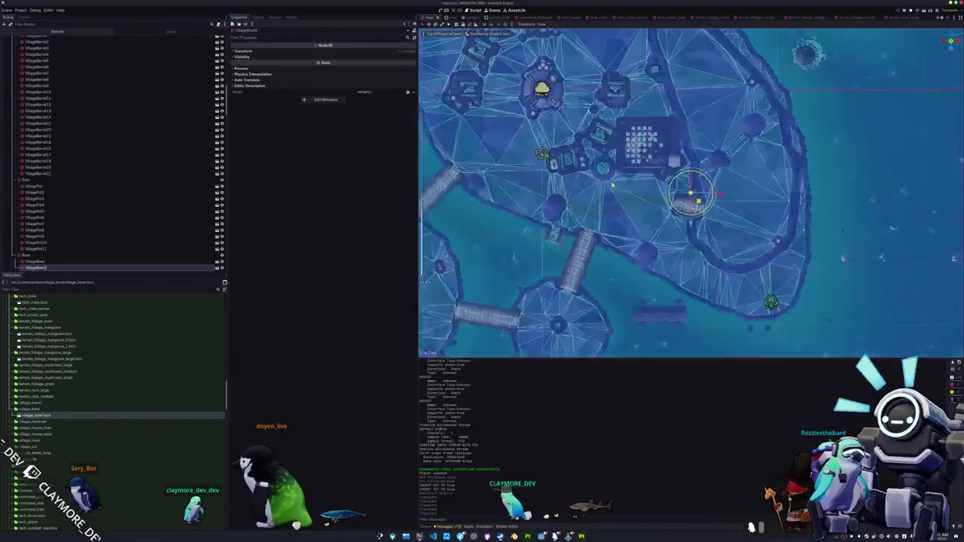
{"action": "scroll", "coordinate": [627, 254], "scroll_direction": "up", "scroll_amount": 3}
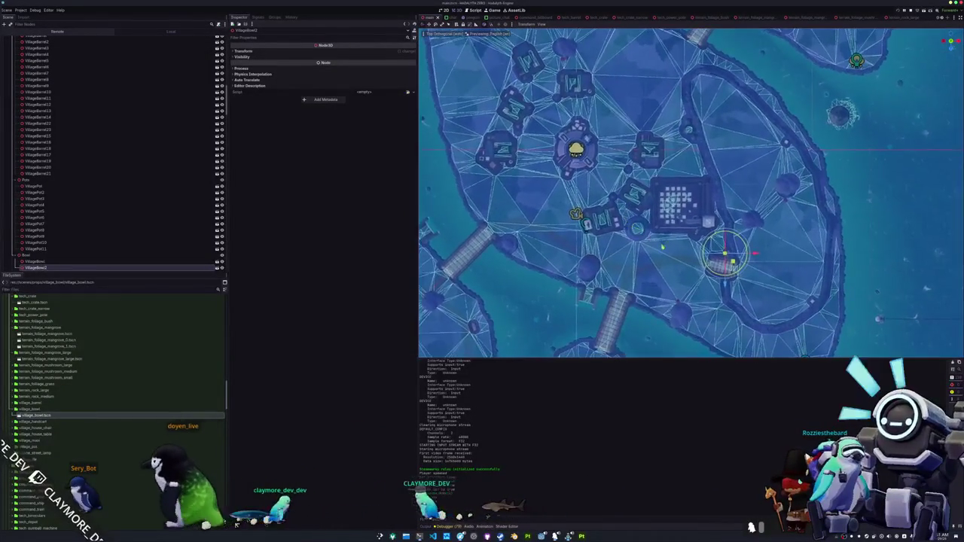
{"action": "scroll", "coordinate": [664, 248], "scroll_direction": "up", "scroll_amount": 5}
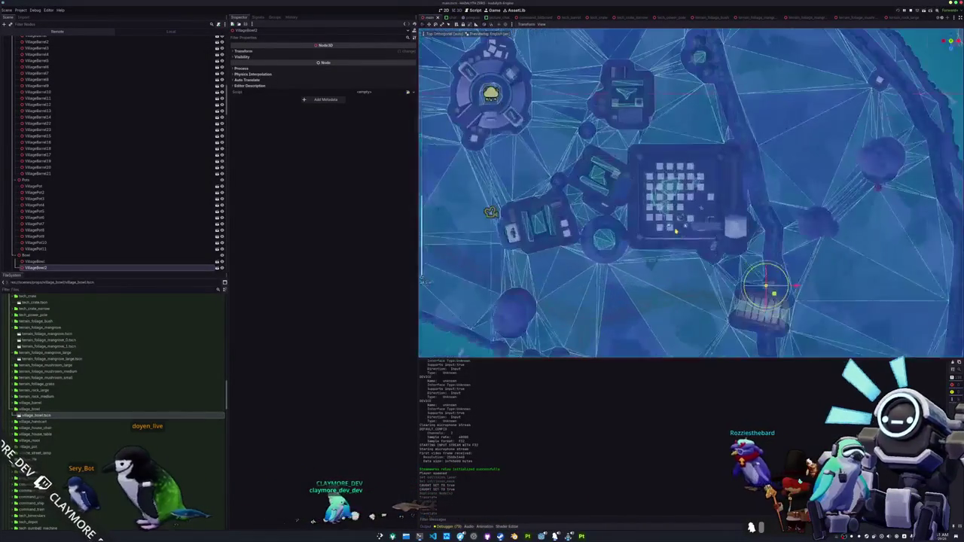
{"action": "key", "text": "ctrl+d"}
{"action": "mouse_move", "coordinate": [766, 286]}
{"action": "left_mouse_down"}
{"action": "mouse_move", "coordinate": [661, 62]}
{"action": "mouse_move", "coordinate": [676, 214]}
{"action": "left_mouse_up"}
Slide VillageBowl3 along X under the table beside the barrels and save main.tscn
{"action": "mouse_move", "coordinate": [676, 283]}
{"action": "left_mouse_down"}
{"action": "mouse_move", "coordinate": [598, 217]}
{"action": "mouse_move", "coordinate": [516, 241]}
{"action": "left_mouse_up"}
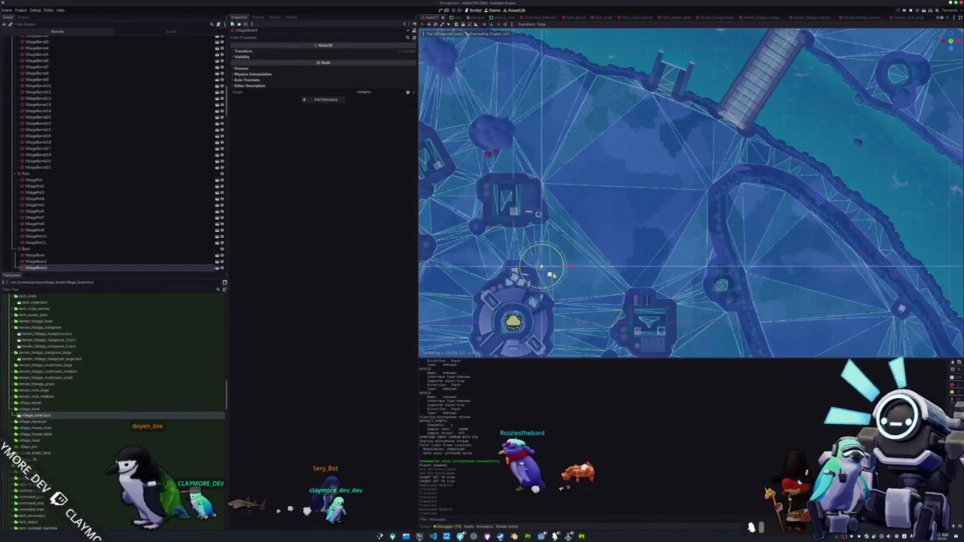
{"action": "mouse_move", "coordinate": [595, 305]}
{"action": "left_mouse_down"}
{"action": "mouse_move", "coordinate": [626, 188]}
{"action": "mouse_move", "coordinate": [673, 225]}
{"action": "mouse_move", "coordinate": [676, 243]}
{"action": "left_mouse_up"}
{"action": "scroll", "coordinate": [676, 242], "scroll_direction": "up", "scroll_amount": 8}
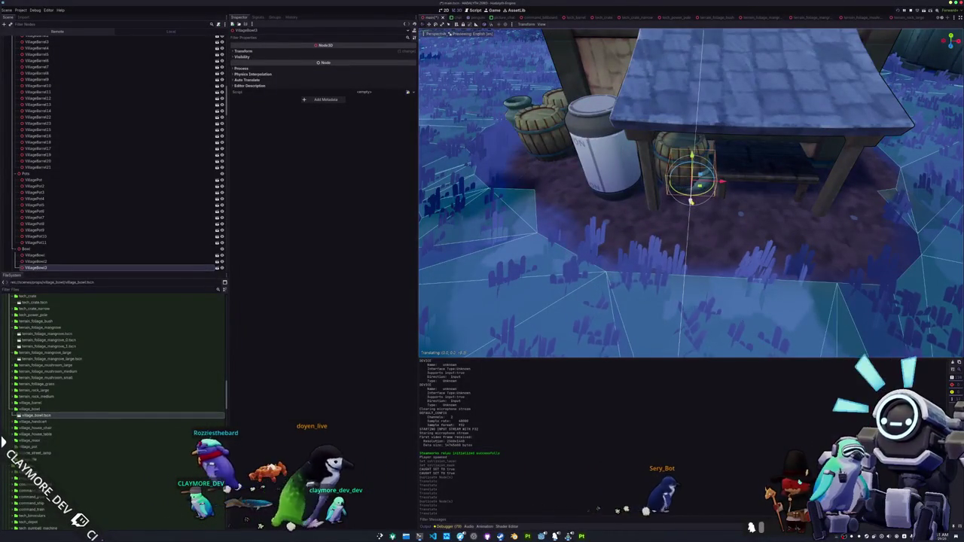
{"action": "mouse_move", "coordinate": [719, 195]}
{"action": "left_mouse_down"}
{"action": "mouse_move", "coordinate": [770, 183]}
{"action": "mouse_move", "coordinate": [752, 124]}
{"action": "mouse_move", "coordinate": [701, 173]}
{"action": "mouse_move", "coordinate": [655, 184]}
{"action": "left_mouse_up"}
{"action": "key", "text": "ctrl+s"}
{"action": "key", "text": "KP_7"}
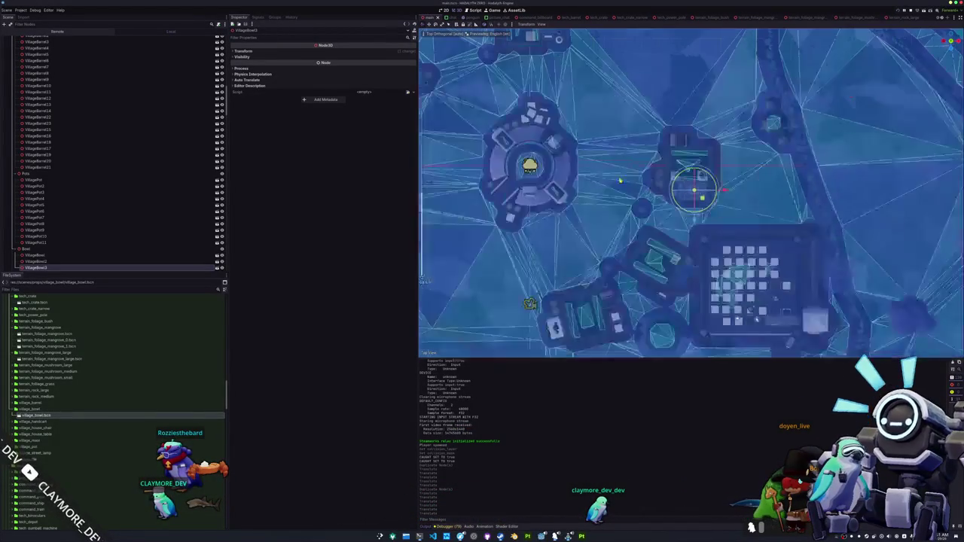
{"action": "mouse_move", "coordinate": [640, 128]}
{"action": "left_mouse_down"}
{"action": "mouse_move", "coordinate": [656, 173]}
{"action": "mouse_move", "coordinate": [724, 219]}
{"action": "left_mouse_up"}
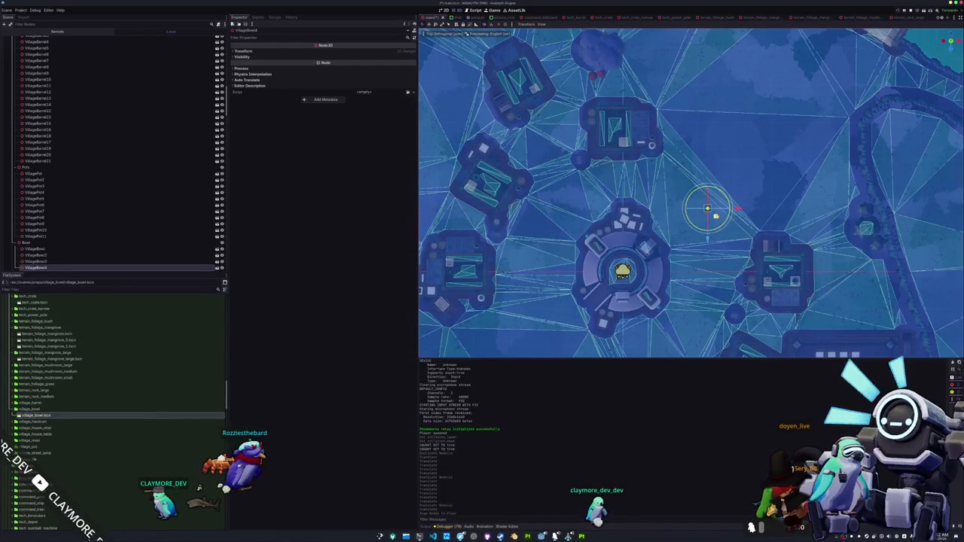
Move VillageBowl4 up between the houses and check it atop the barrel by the window
{"action": "key", "text": "KP_5"}
{"action": "key", "text": "KP_2"}
{"action": "key", "text": "KP_2"}
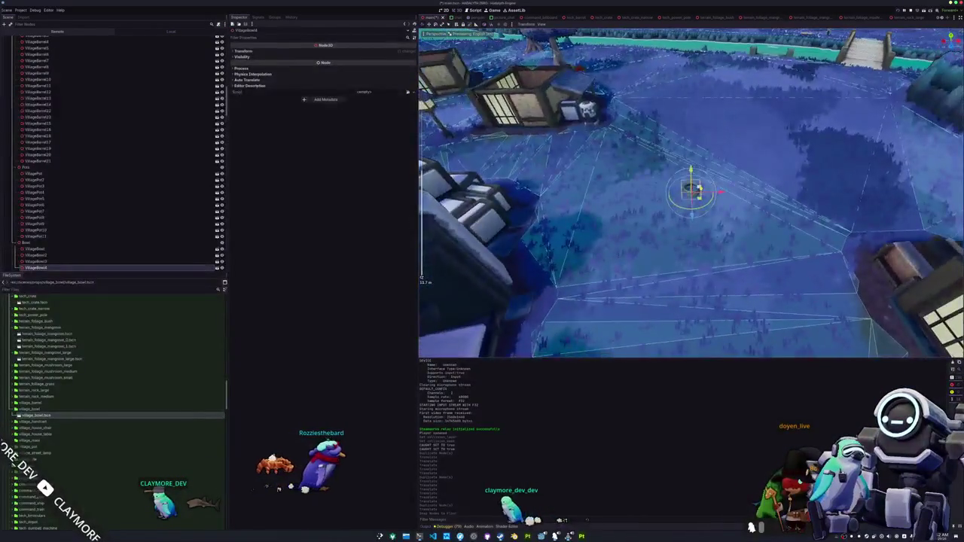
{"action": "key", "text": "KP_7"}
{"action": "scroll", "coordinate": [861, 344], "scroll_direction": "down", "scroll_amount": 3}
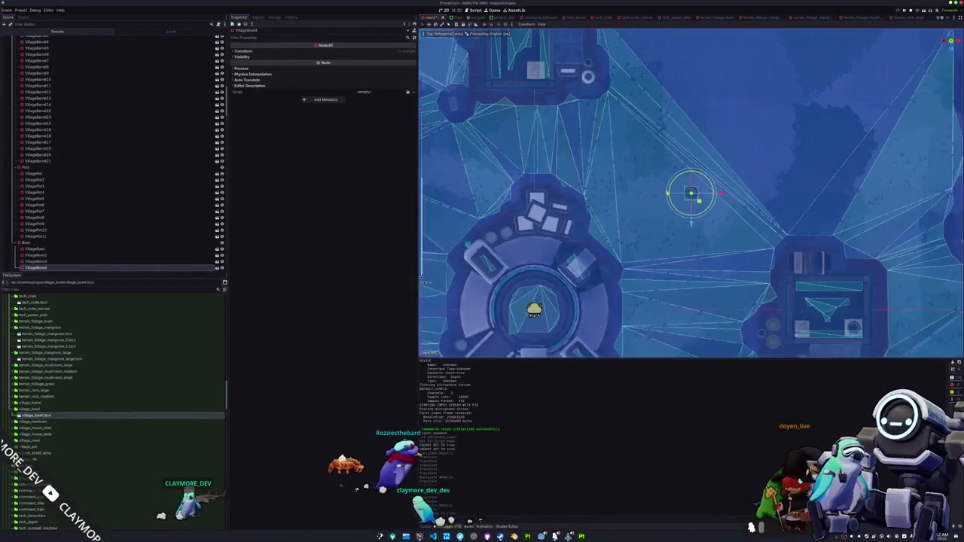
{"action": "left_click_drag", "start_coordinate": [755, 249], "coordinate": [596, 108]}
{"action": "scroll", "coordinate": [604, 117], "scroll_direction": "up", "scroll_amount": 3}
{"action": "key", "text": "KP_5"}
{"action": "key", "text": "f"}
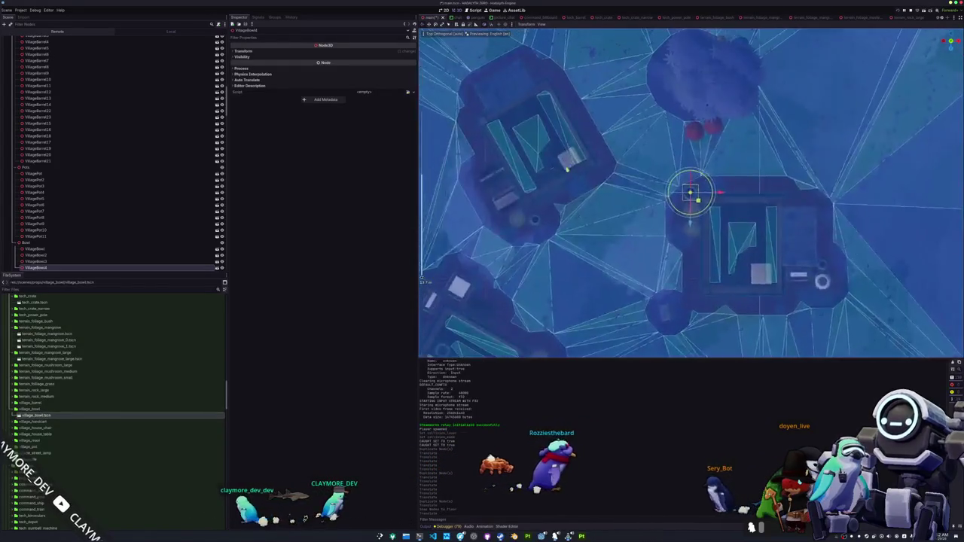
{"action": "mouse_move", "coordinate": [587, 211]}
{"action": "left_mouse_down"}
{"action": "mouse_move", "coordinate": [723, 219]}
{"action": "mouse_move", "coordinate": [727, 192]}
{"action": "mouse_move", "coordinate": [742, 192]}
{"action": "mouse_move", "coordinate": [613, 176]}
{"action": "left_mouse_up"}
{"action": "scroll", "coordinate": [612, 177], "scroll_direction": "up", "scroll_amount": 5}
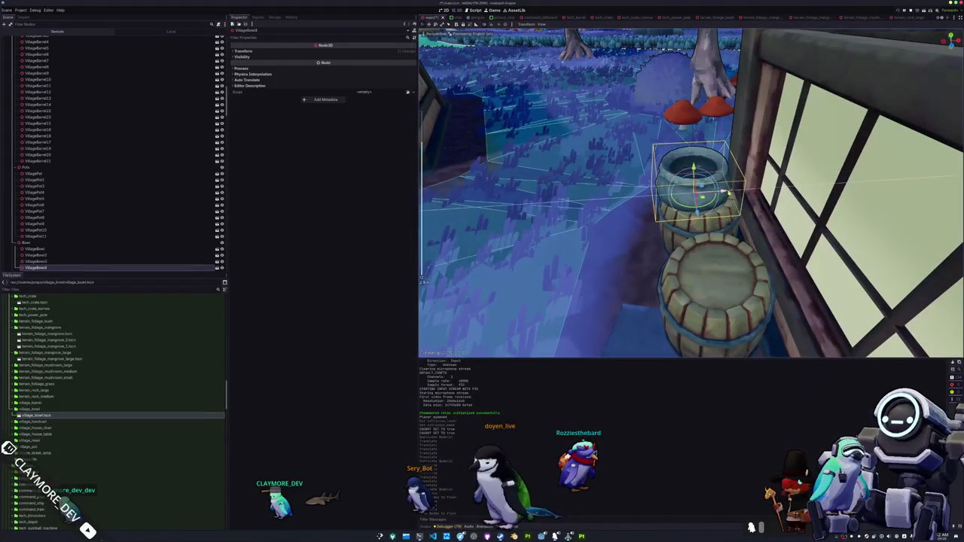
{"action": "left_click_drag", "start_coordinate": [729, 191], "coordinate": [723, 192]}
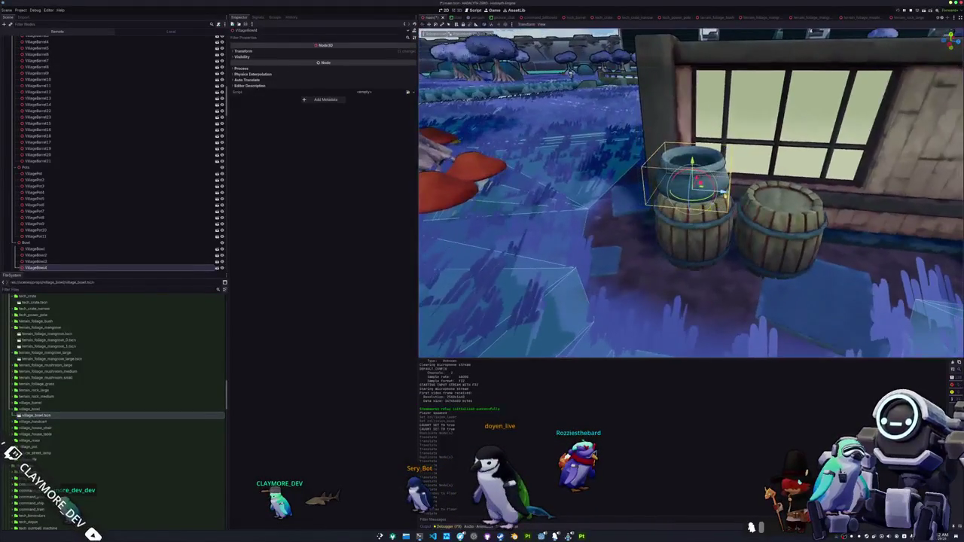
{"action": "mouse_move", "coordinate": [678, 188]}
{"action": "left_mouse_down"}
{"action": "mouse_move", "coordinate": [632, 233]}
{"action": "mouse_move", "coordinate": [572, 256]}
{"action": "mouse_move", "coordinate": [421, 279]}
{"action": "left_mouse_up"}
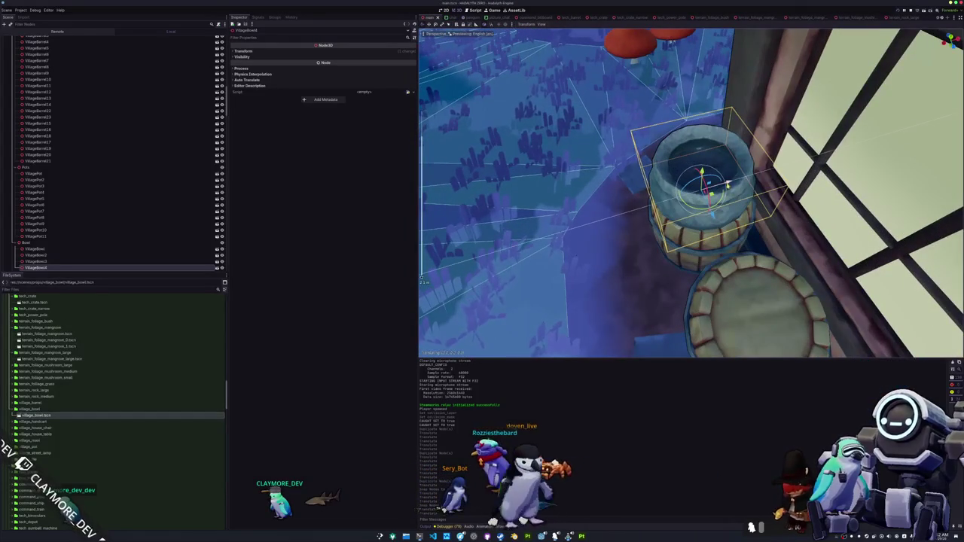
{"action": "scroll", "coordinate": [421, 279], "scroll_direction": "down", "scroll_amount": 5}
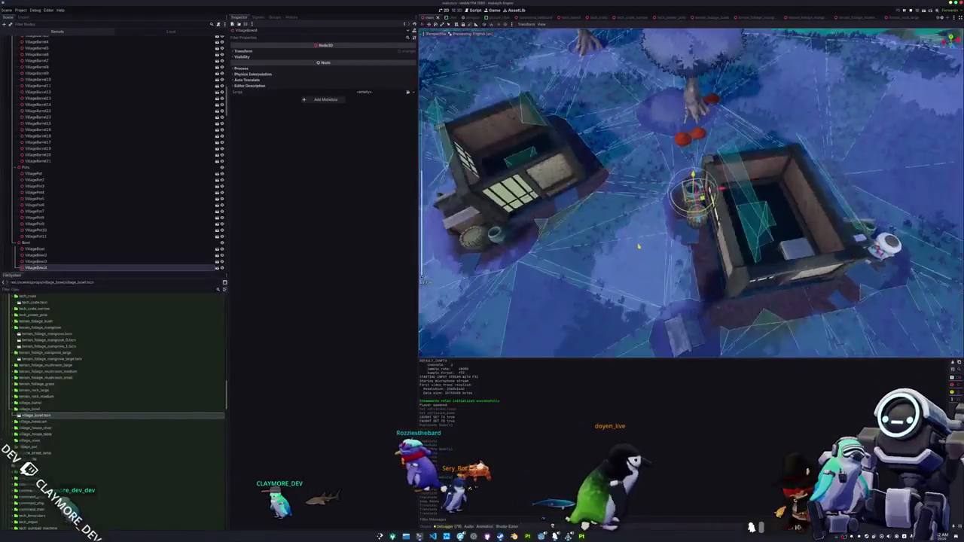
Duplicate the bowl as VillageBowl5, place it beside the left house and focus it
{"action": "key", "text": "ctrl+d"}
{"action": "mouse_move", "coordinate": [692, 192]}
{"action": "left_mouse_down"}
{"action": "mouse_move", "coordinate": [500, 218]}
{"action": "mouse_move", "coordinate": [488, 230]}
{"action": "mouse_move", "coordinate": [444, 187]}
{"action": "left_mouse_up"}
{"action": "key", "text": "f"}
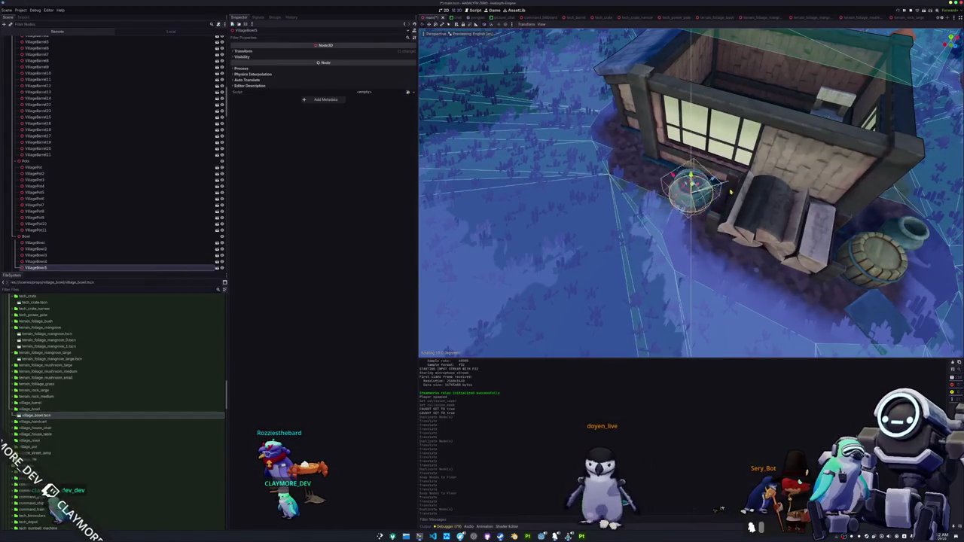
Revert VillageBowl5's Transform rotation to zero and slide it along the house wall
{"action": "scroll", "coordinate": [572, 196], "scroll_direction": "up", "scroll_amount": 2}
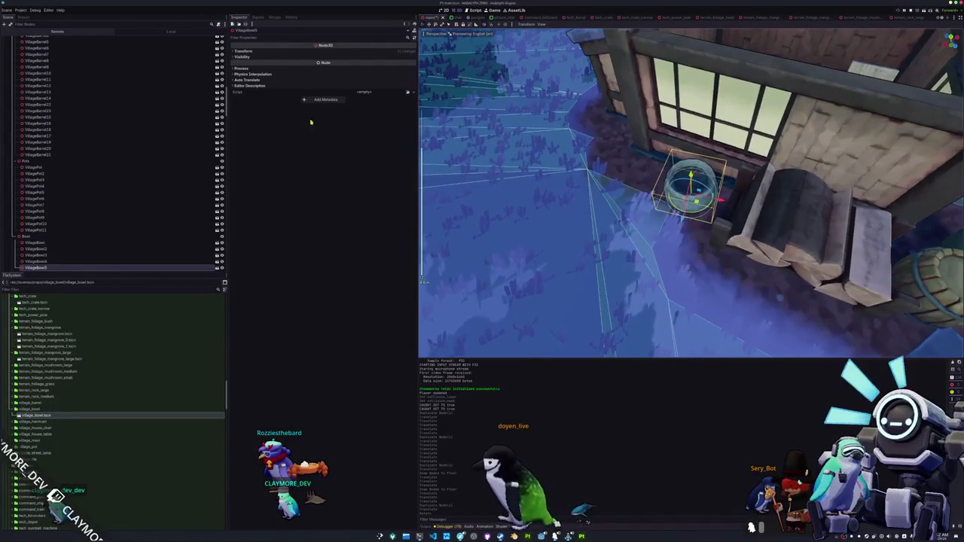
{"action": "left_click", "coordinate": [391, 51]}
{"action": "left_click", "coordinate": [413, 72]}
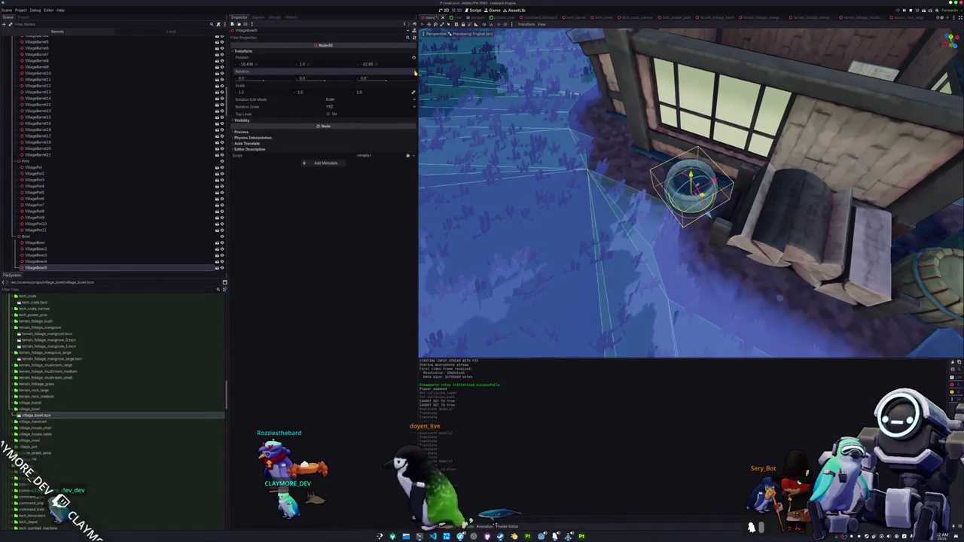
{"action": "key", "text": "g"}
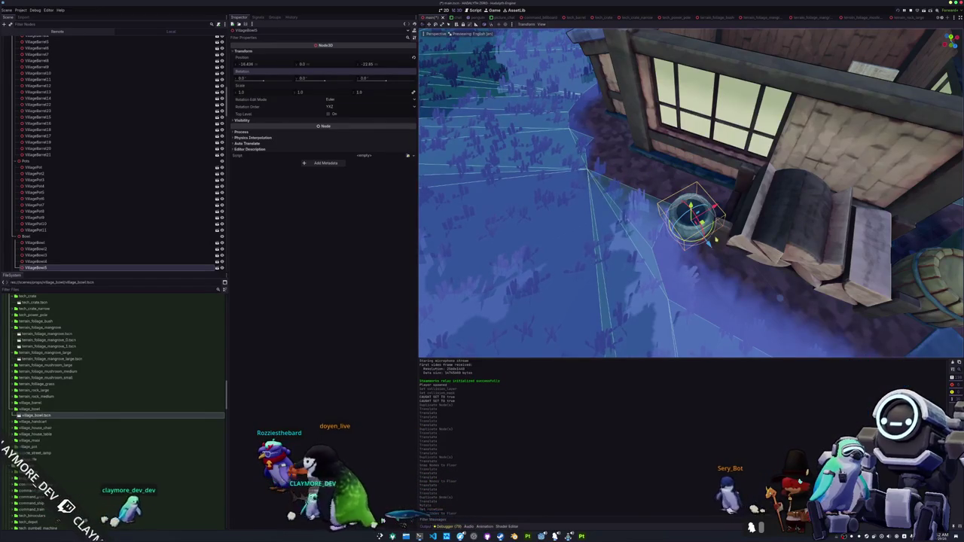
{"action": "mouse_move", "coordinate": [753, 249]}
{"action": "left_mouse_down"}
{"action": "mouse_move", "coordinate": [783, 248]}
{"action": "mouse_move", "coordinate": [721, 214]}
{"action": "mouse_move", "coordinate": [721, 249]}
{"action": "mouse_move", "coordinate": [707, 215]}
{"action": "left_mouse_up"}
{"action": "scroll", "coordinate": [727, 173], "scroll_direction": "up", "scroll_amount": 3}
{"action": "scroll", "coordinate": [727, 171], "scroll_direction": "up", "scroll_amount": 5}
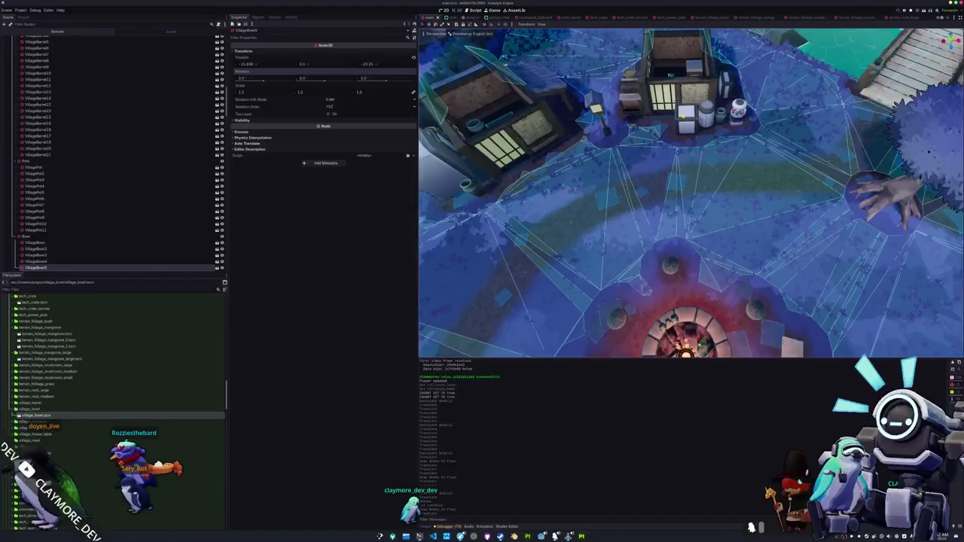
{"action": "scroll", "coordinate": [690, 193], "scroll_direction": "down", "scroll_amount": 5}
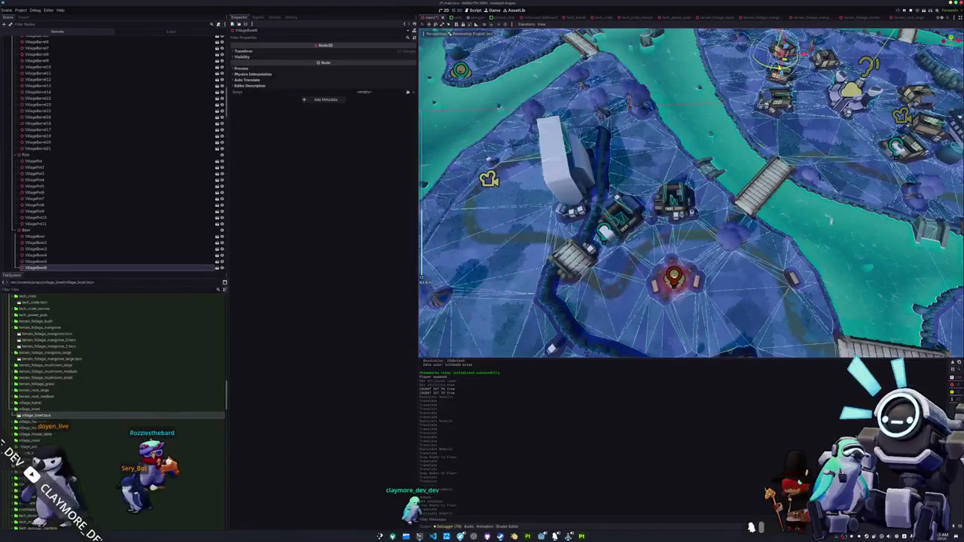
Move VillageBowl6 over to the houses and set it on top of the white crate
{"action": "left_click_drag", "start_coordinate": [784, 49], "coordinate": [696, 166]}
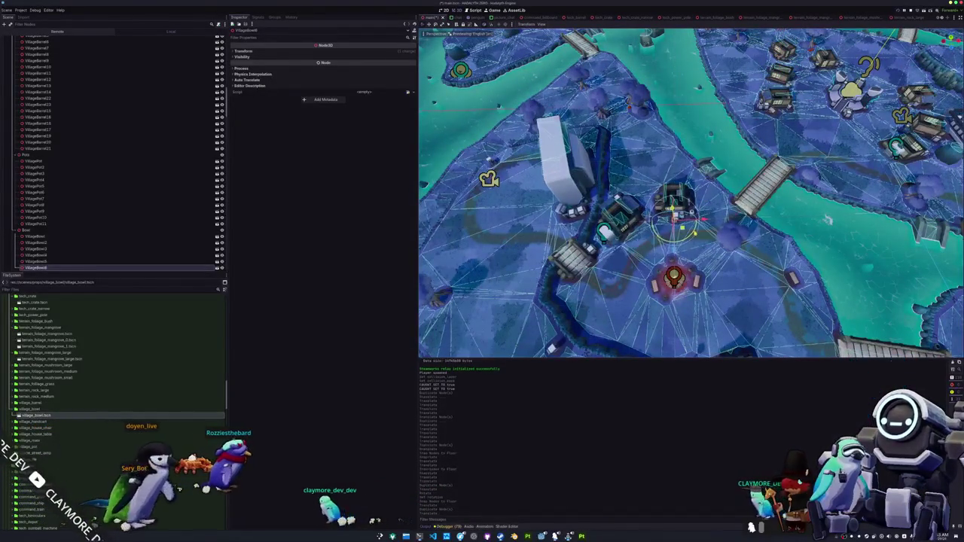
{"action": "scroll", "coordinate": [690, 193], "scroll_direction": "up", "scroll_amount": 5}
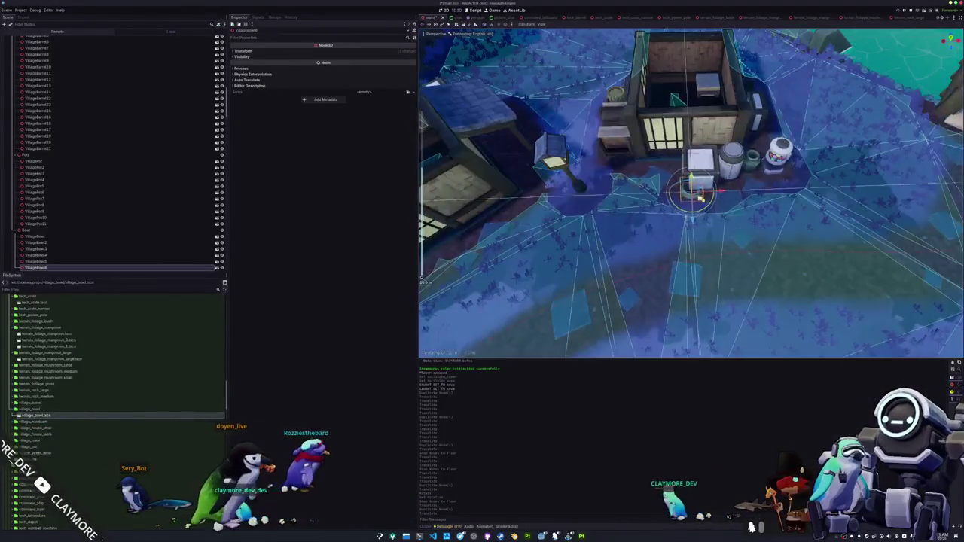
{"action": "left_click_drag", "start_coordinate": [692, 192], "coordinate": [704, 151]}
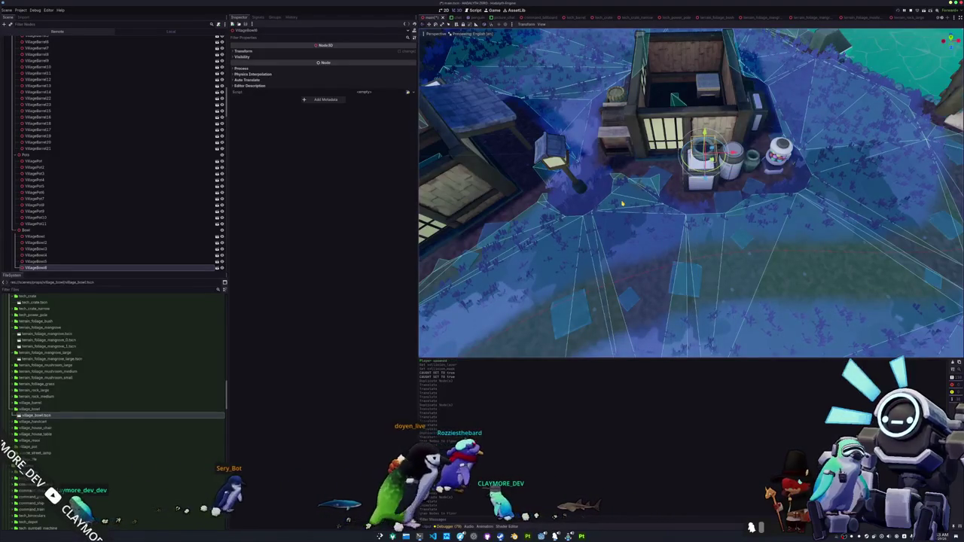
{"action": "scroll", "coordinate": [698, 239], "scroll_direction": "up", "scroll_amount": 3}
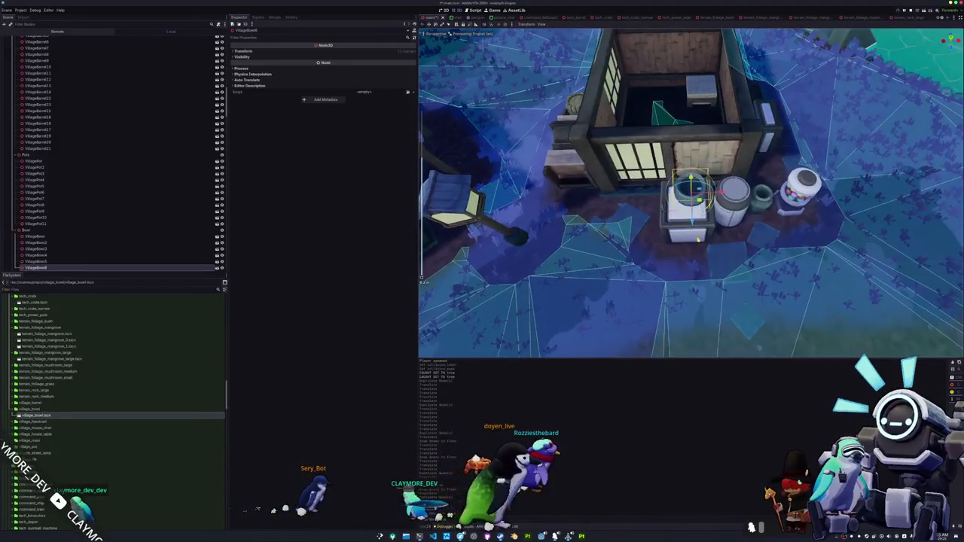
In Top Orthogonal view, nudge VillageBowl6 0.2 along Z, then pull back to perspective
{"action": "key", "text": "KP_7"}
{"action": "scroll", "coordinate": [694, 226], "scroll_direction": "up", "scroll_amount": 3}
{"action": "left_click_drag", "start_coordinate": [693, 225], "coordinate": [690, 240]}
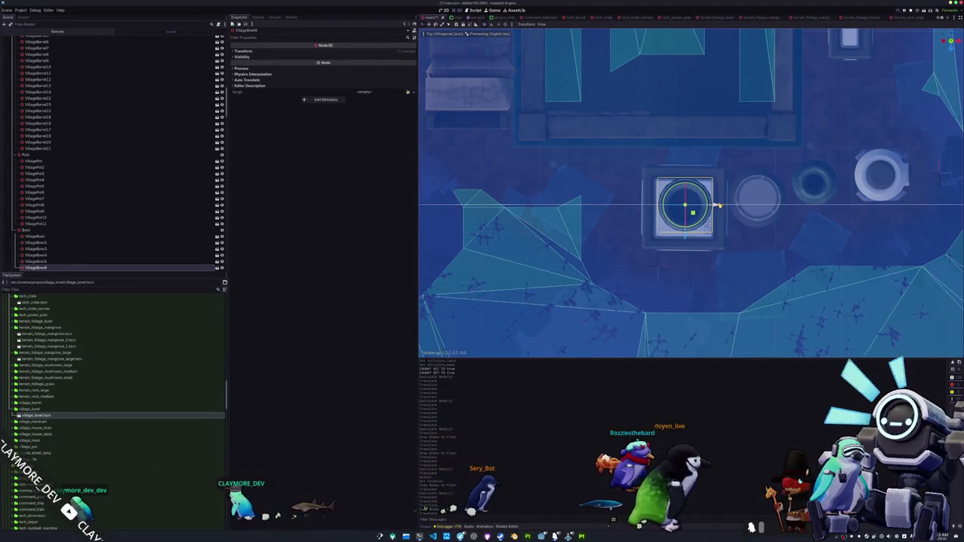
{"action": "scroll", "coordinate": [715, 205], "scroll_direction": "down", "scroll_amount": 5}
{"action": "key", "text": "KP_8"}
{"action": "key", "text": "KP_8"}
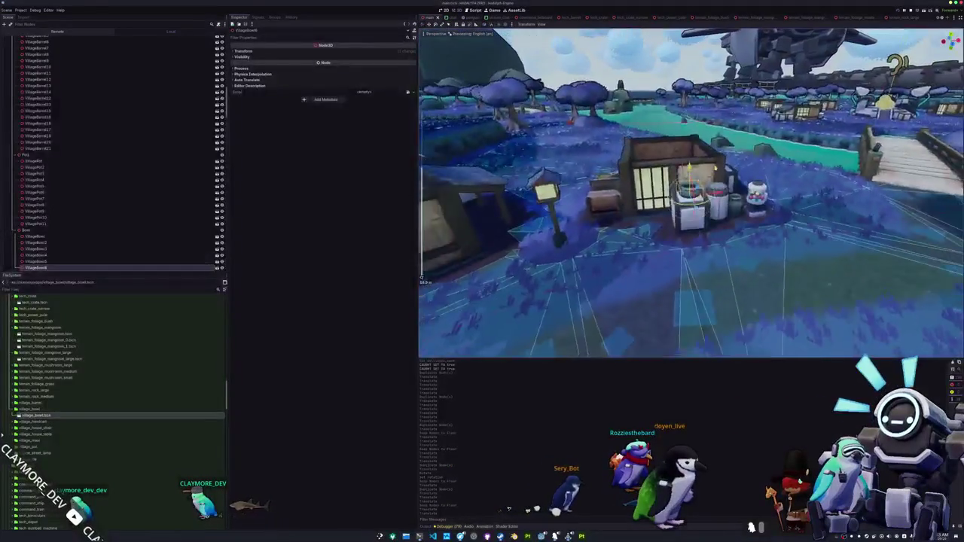
{"action": "key", "text": "KP_8"}
{"action": "key", "text": "KP_8"}
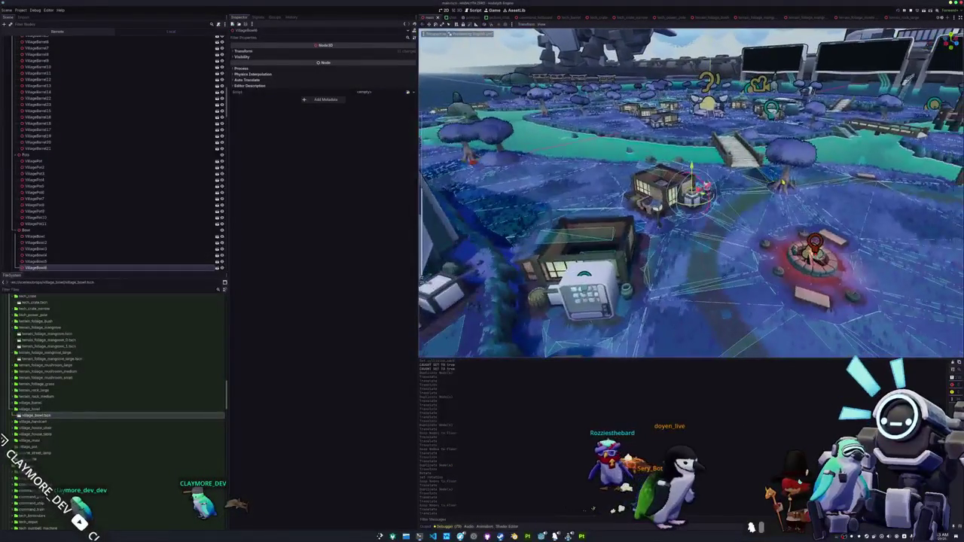
{"action": "scroll", "coordinate": [690, 192], "scroll_direction": "down", "scroll_amount": 5}
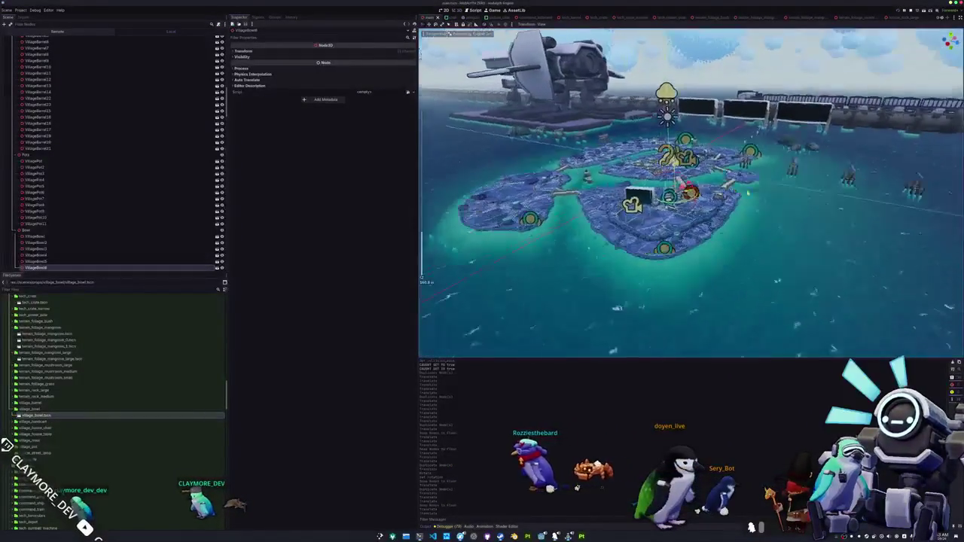
Duplicate the bowl as VillageBowl7, snap it to the ground near the river and focus it
{"action": "scroll", "coordinate": [710, 237], "scroll_direction": "up", "scroll_amount": 5}
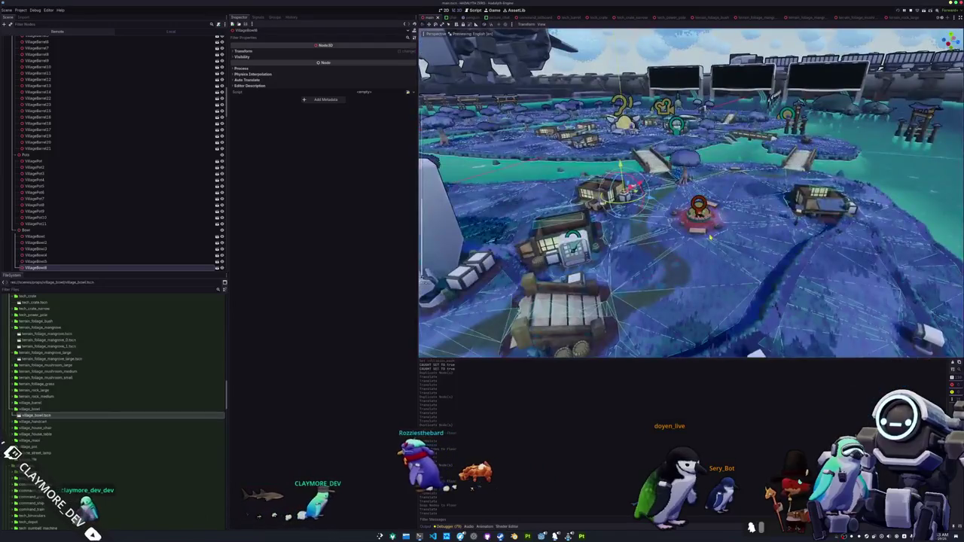
{"action": "key", "text": "KP_7"}
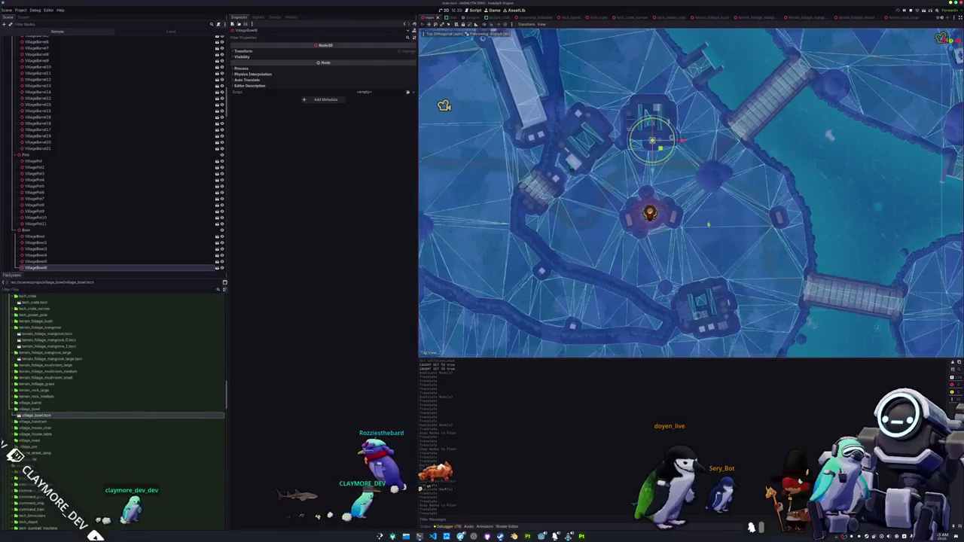
{"action": "scroll", "coordinate": [705, 190], "scroll_direction": "up", "scroll_amount": 3}
{"action": "key", "text": "ctrl+d"}
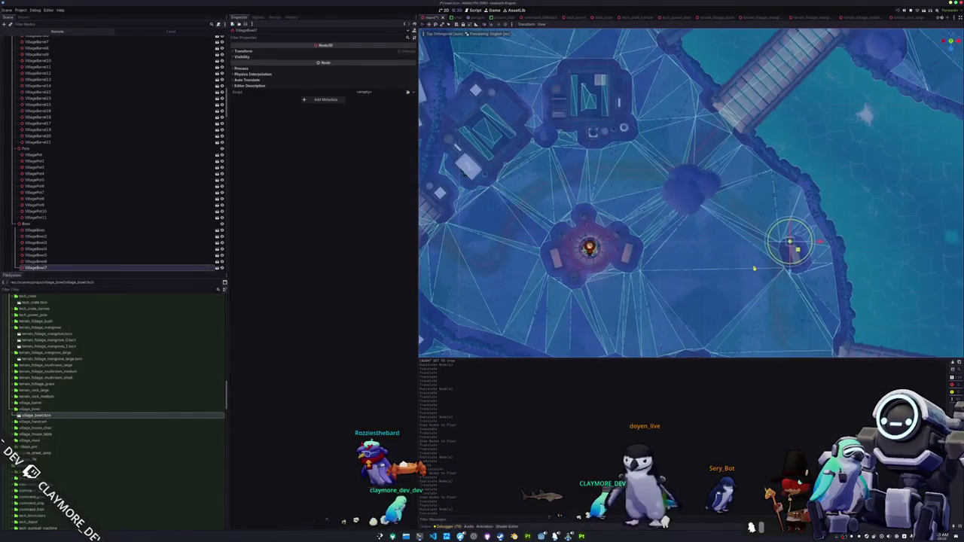
{"action": "key", "text": "Page_Down"}
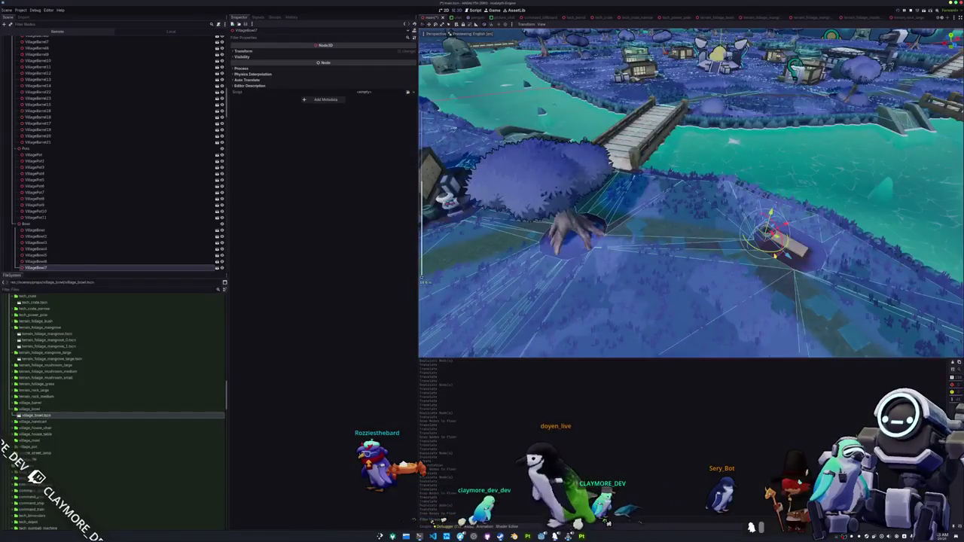
{"action": "key", "text": "f"}
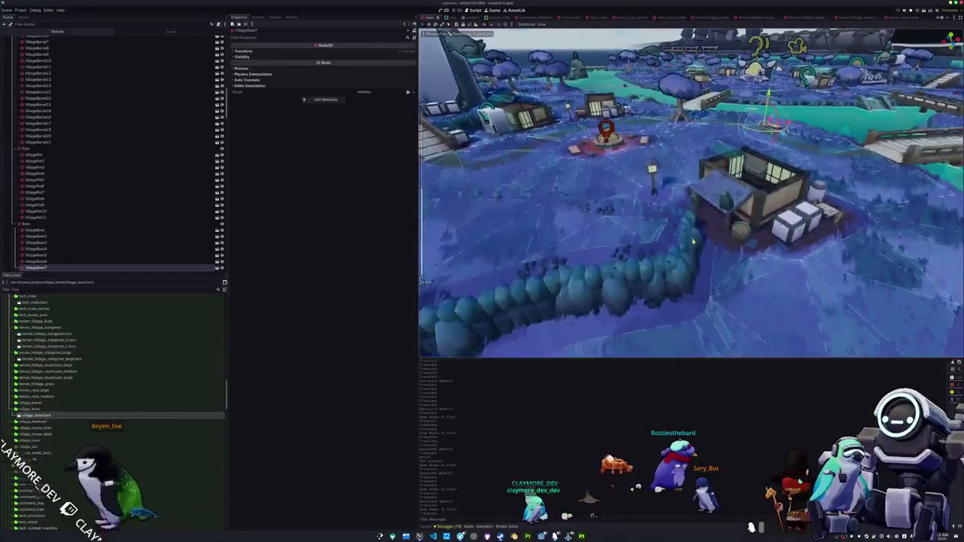
{"action": "left_click", "coordinate": [739, 211]}
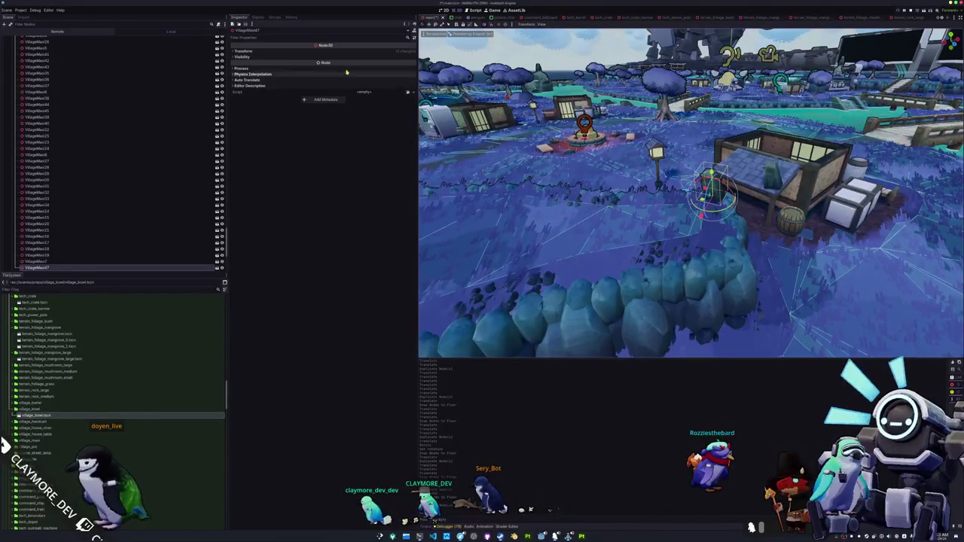
Rotate the porch object 90 degrees and set its Scale to 0.125 in the Inspector
{"action": "left_click", "coordinate": [372, 51]}
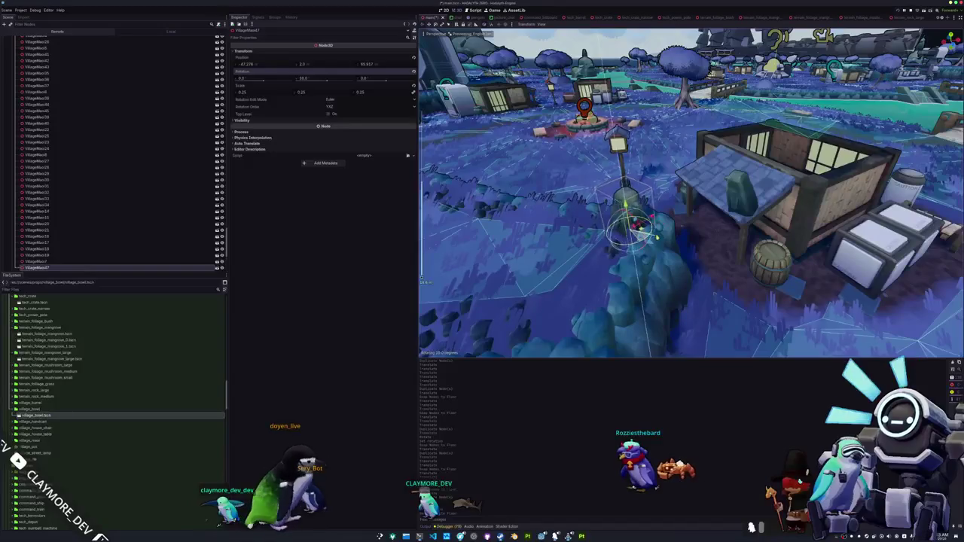
{"action": "left_click_drag", "start_coordinate": [656, 236], "coordinate": [667, 195]}
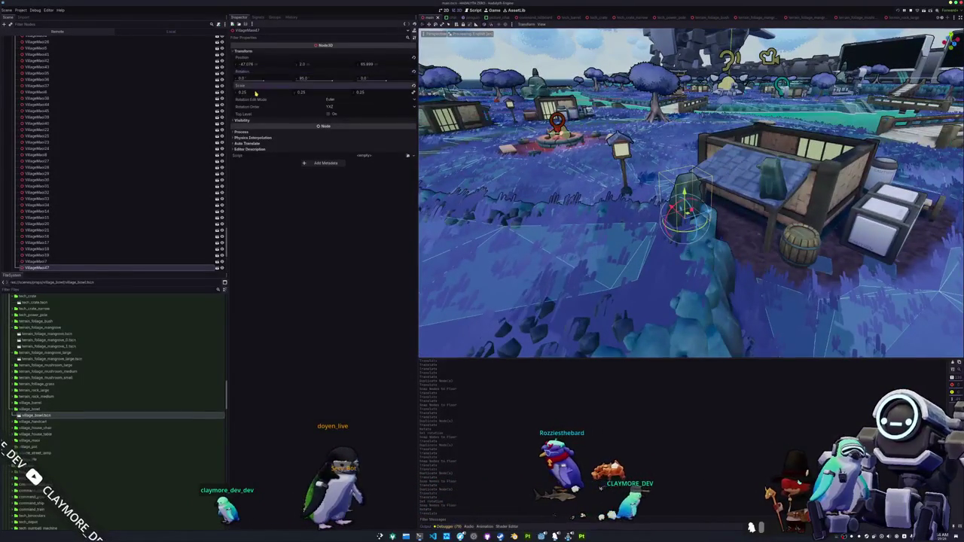
{"action": "type", "text": "0.125"}
{"action": "key", "text": "Return"}
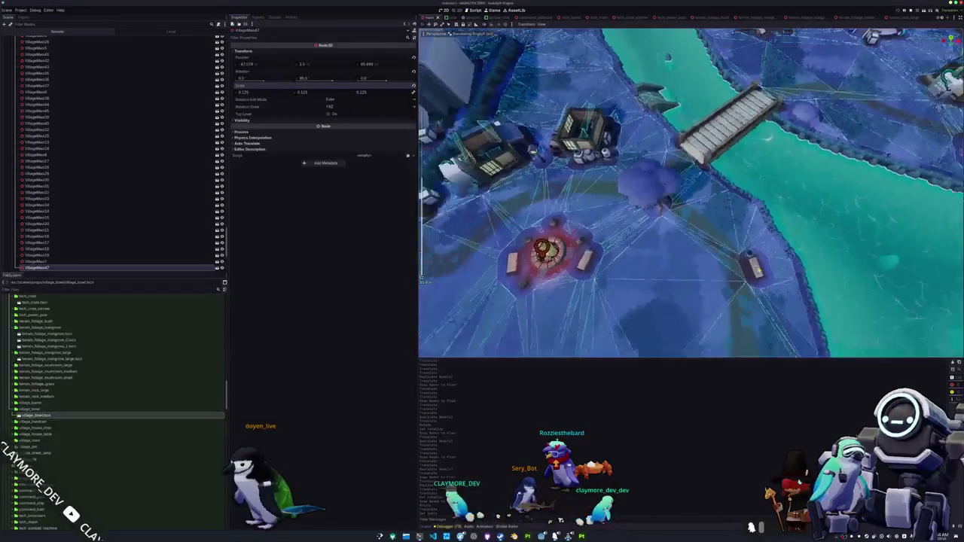
{"action": "left_click", "coordinate": [620, 254]}
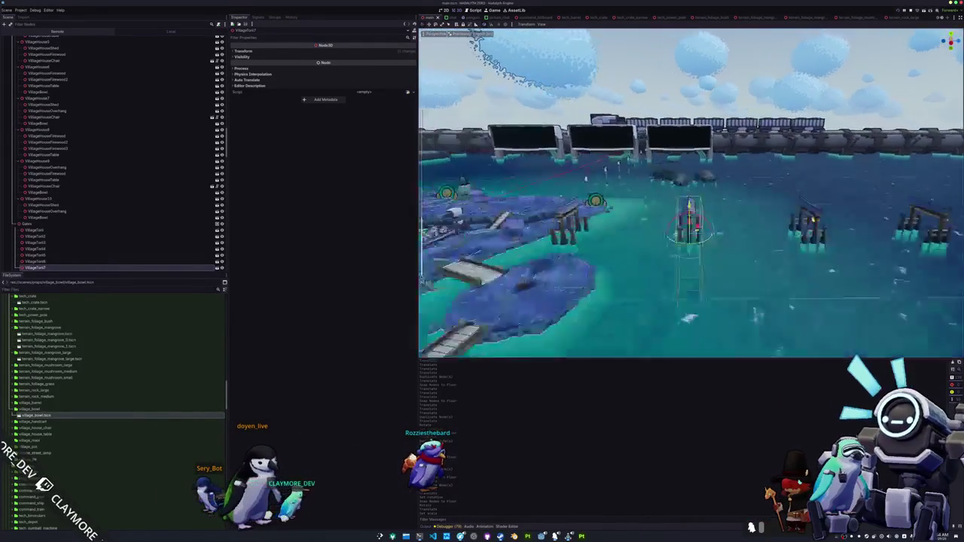
Frame the middle torii gate in the water, then select the CommandBillboard3 node
{"action": "scroll", "coordinate": [627, 218], "scroll_direction": "up", "scroll_amount": 3}
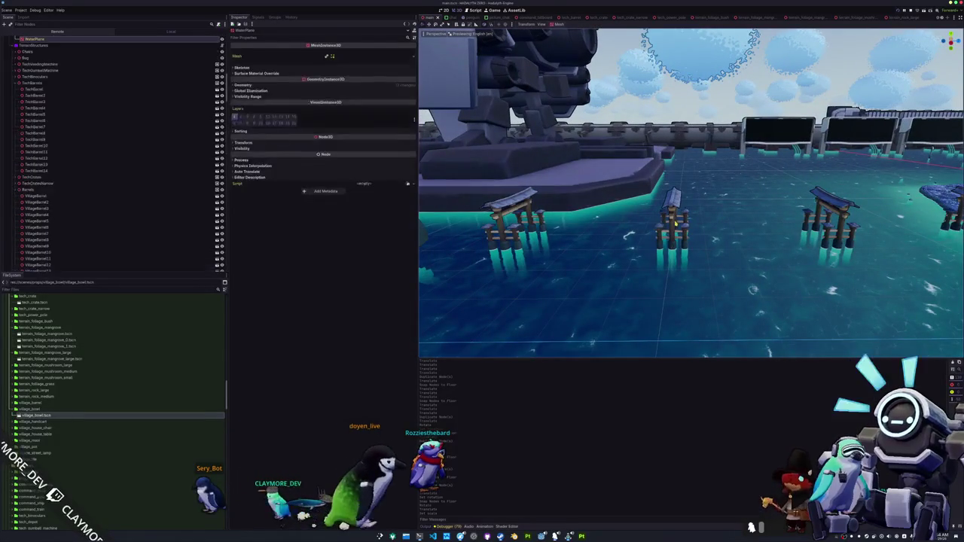
{"action": "left_click", "coordinate": [668, 222]}
{"action": "key", "text": "f"}
{"action": "scroll", "coordinate": [780, 184], "scroll_direction": "up", "scroll_amount": 3}
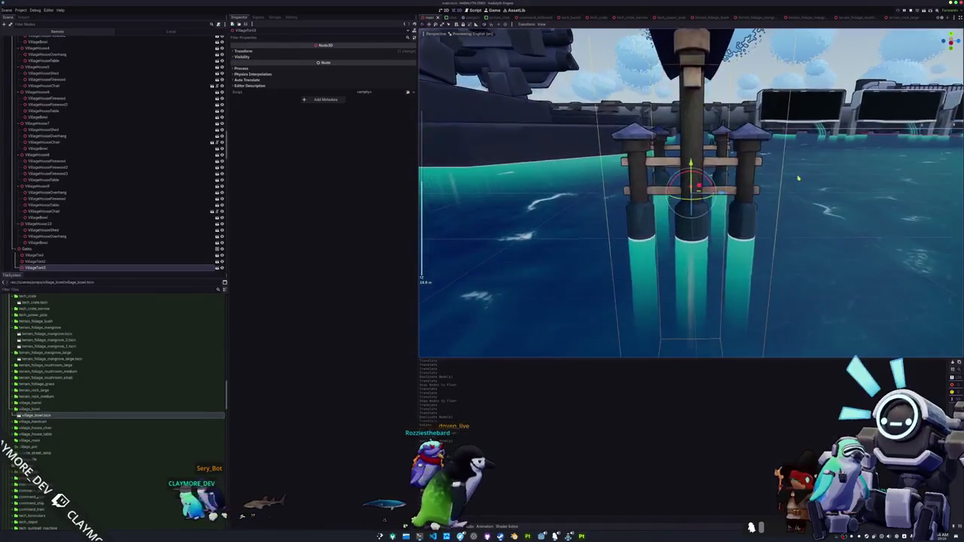
{"action": "scroll", "coordinate": [752, 210], "scroll_direction": "up", "scroll_amount": 5}
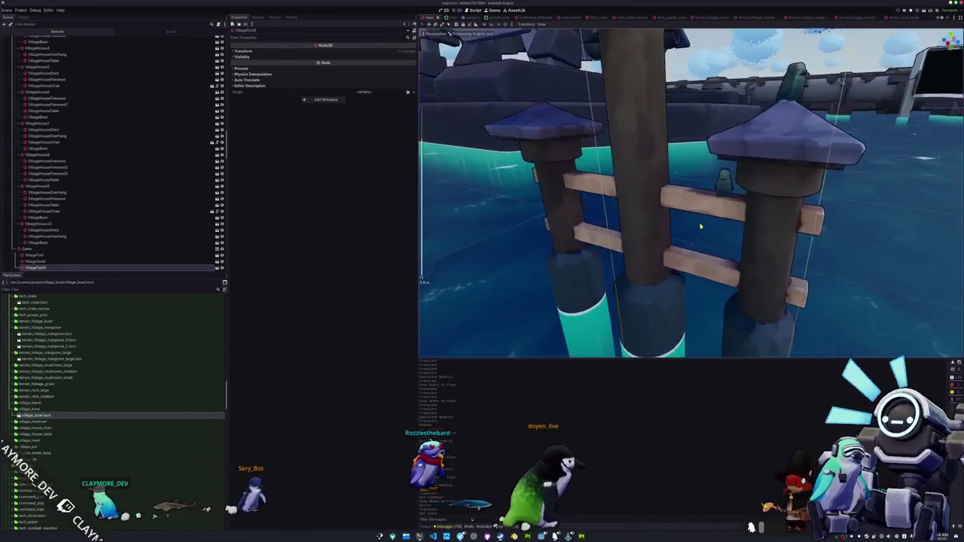
{"action": "scroll", "coordinate": [696, 214], "scroll_direction": "up", "scroll_amount": 2}
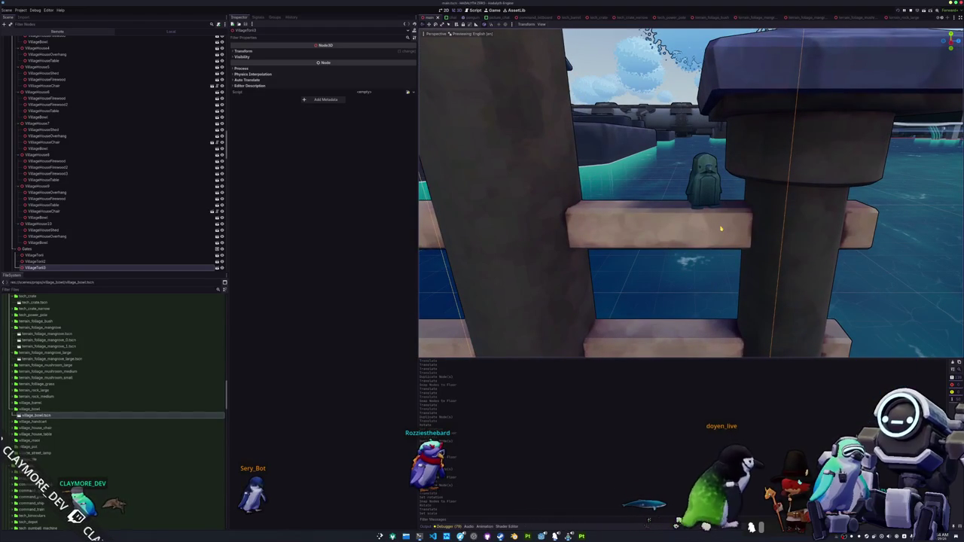
{"action": "key", "text": "f"}
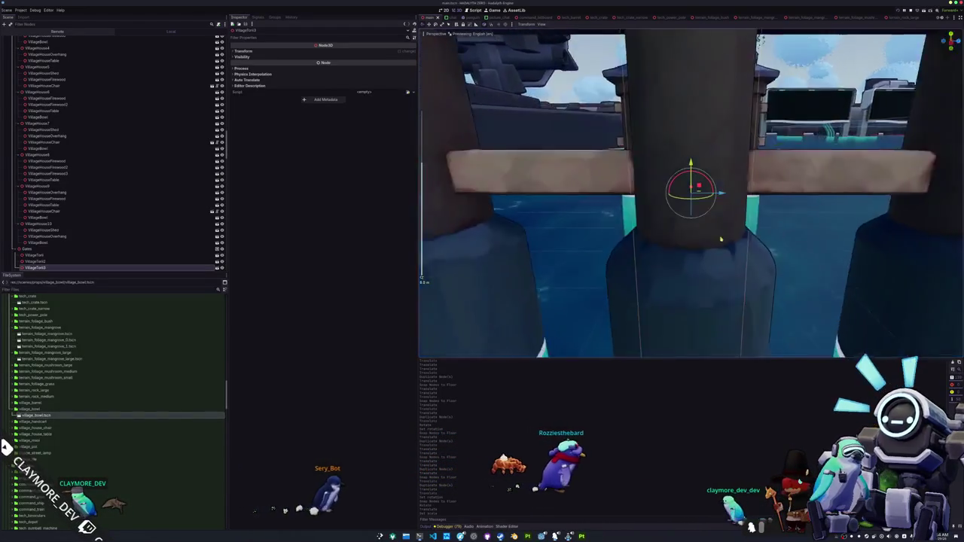
{"action": "scroll", "coordinate": [718, 239], "scroll_direction": "down", "scroll_amount": 5}
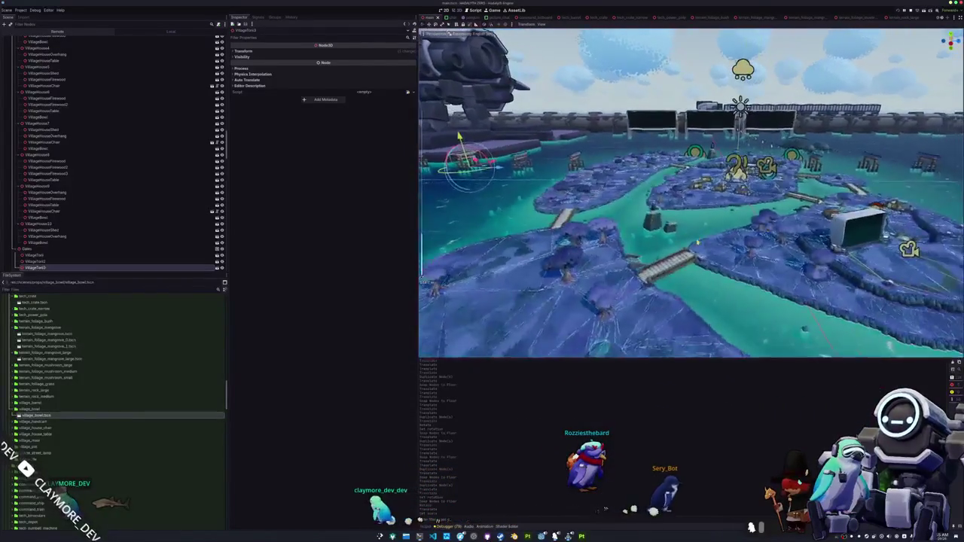
{"action": "left_click", "coordinate": [661, 132]}
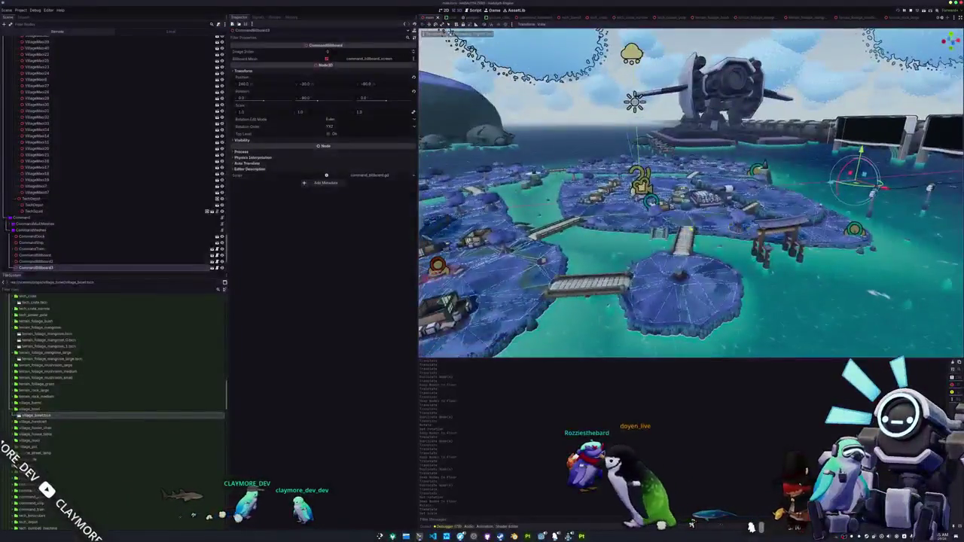
Select one of the village meshes and focus the viewport on it
{"action": "left_click", "coordinate": [819, 241]}
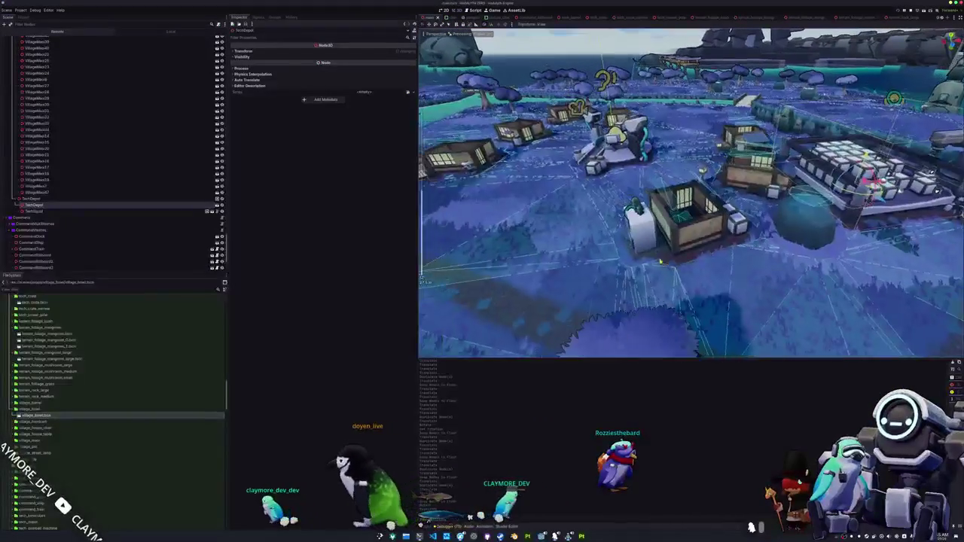
{"action": "left_click", "coordinate": [678, 211]}
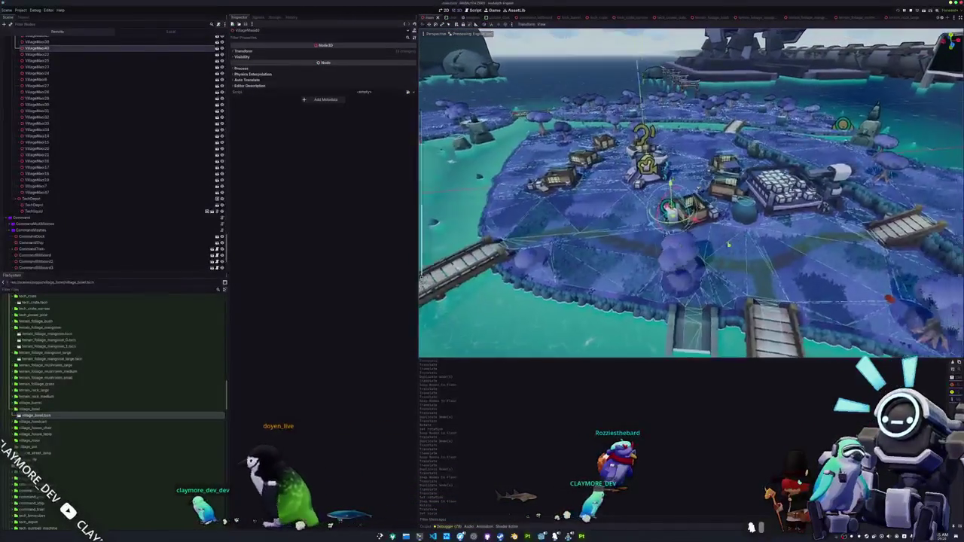
{"action": "left_click", "coordinate": [491, 256]}
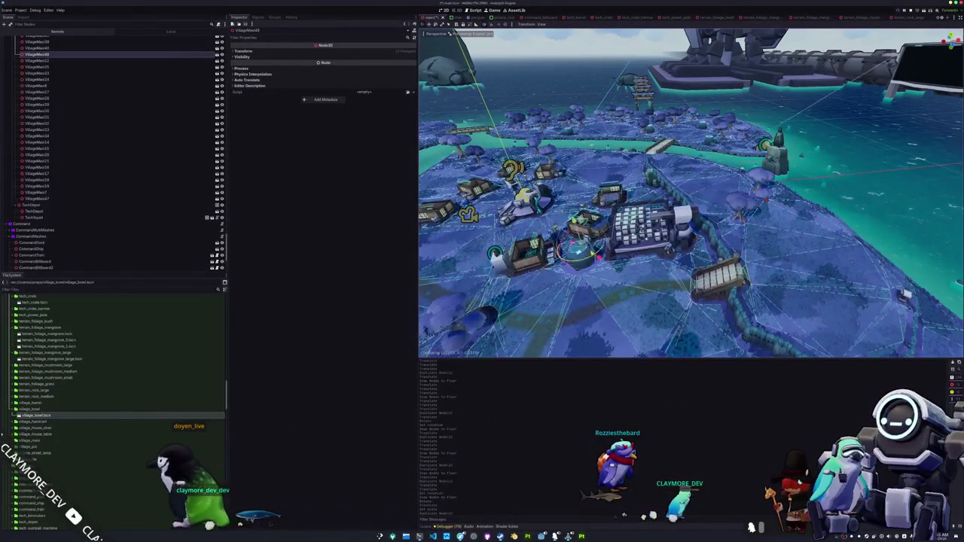
{"action": "key", "text": "f"}
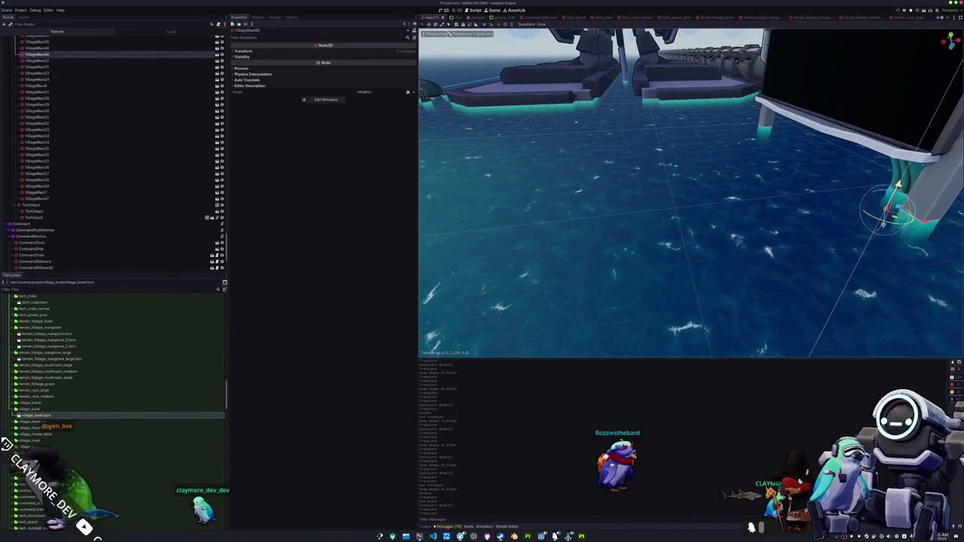
{"action": "left_click_drag", "start_coordinate": [723, 221], "coordinate": [724, 222]}
Drag the mesh onto the ledge under the billboard pillars and slide it further left
{"action": "mouse_move", "coordinate": [690, 189]}
{"action": "left_mouse_down"}
{"action": "mouse_move", "coordinate": [512, 214]}
{"action": "mouse_move", "coordinate": [503, 202]}
{"action": "left_mouse_up"}
{"action": "left_click_drag", "start_coordinate": [723, 222], "coordinate": [724, 221]}
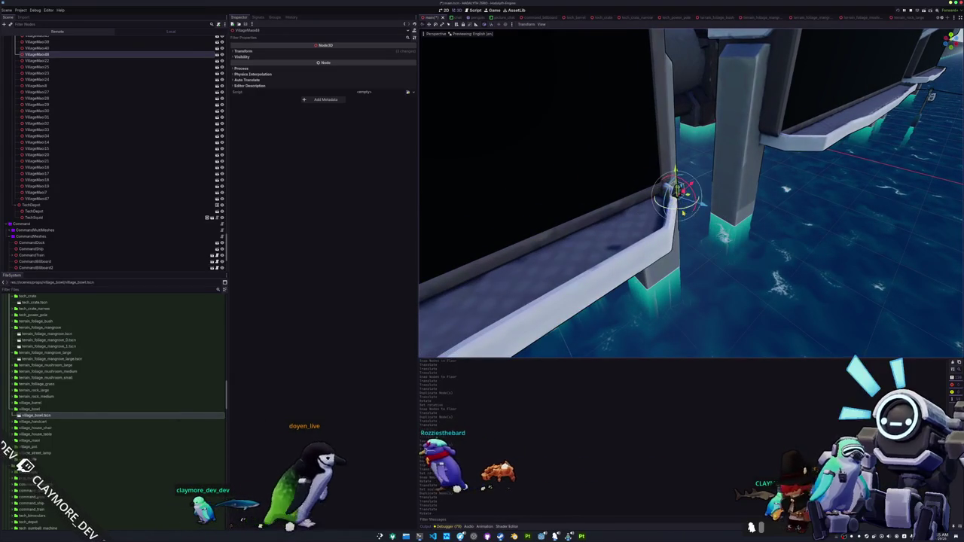
{"action": "mouse_move", "coordinate": [673, 194]}
{"action": "left_mouse_down"}
{"action": "mouse_move", "coordinate": [646, 181]}
{"action": "mouse_move", "coordinate": [268, 149]}
{"action": "left_mouse_up"}
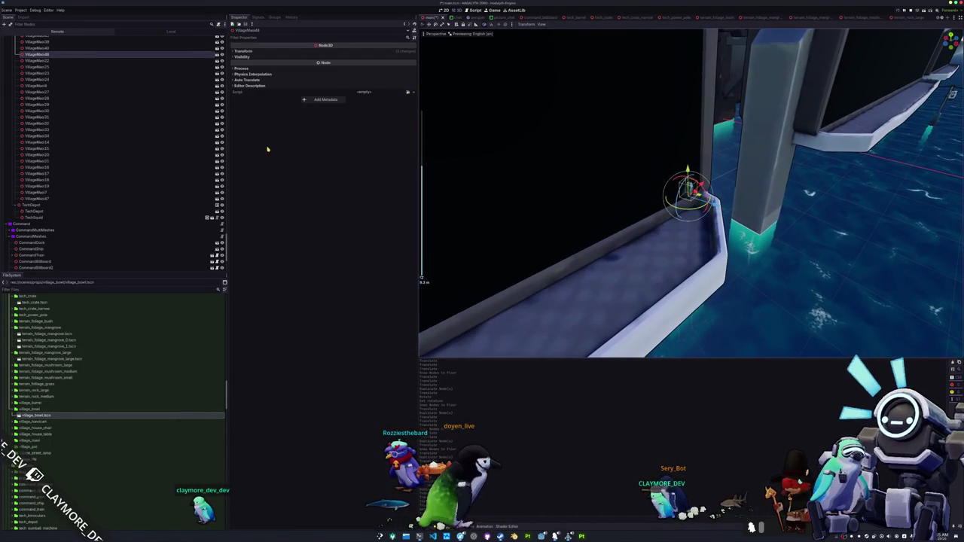
Show the mesh's Transform values and lower the mesh down onto the ledge
{"action": "left_click", "coordinate": [242, 50]}
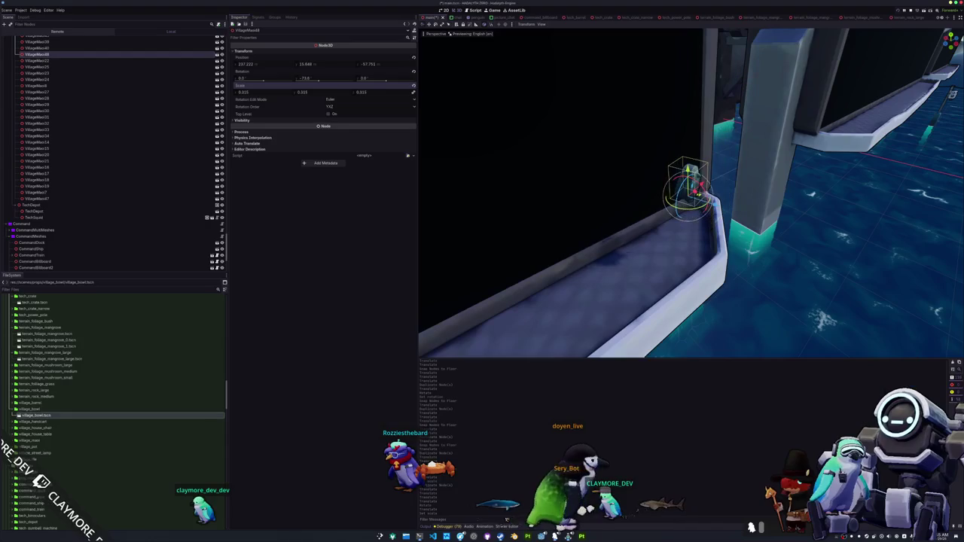
{"action": "left_click_drag", "start_coordinate": [253, 96], "coordinate": [316, 106]}
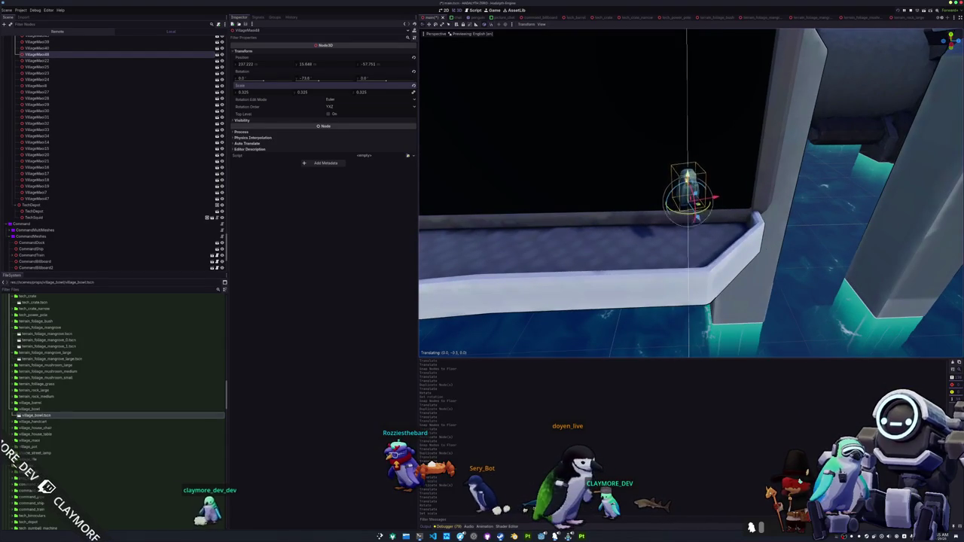
{"action": "left_click_drag", "start_coordinate": [527, 248], "coordinate": [422, 279]}
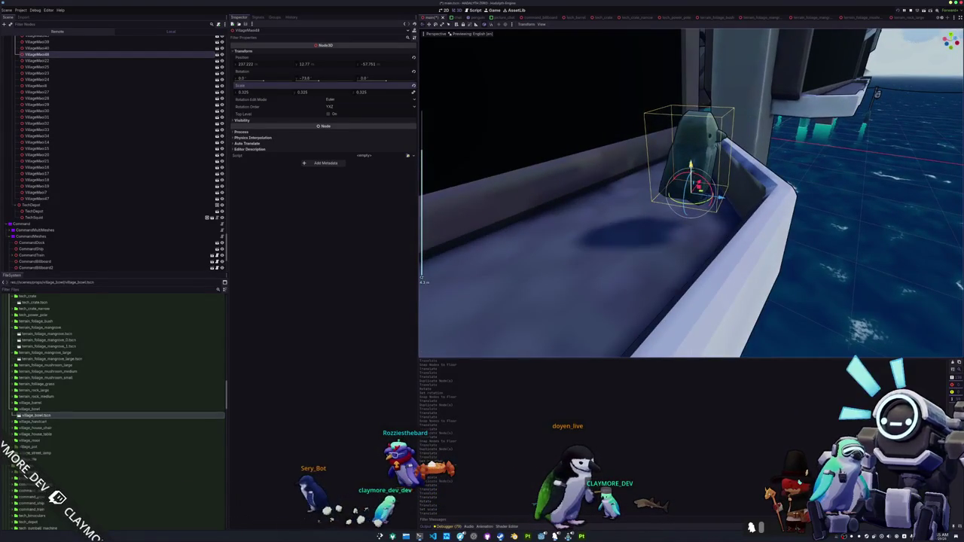
{"action": "left_click_drag", "start_coordinate": [690, 166], "coordinate": [688, 194]}
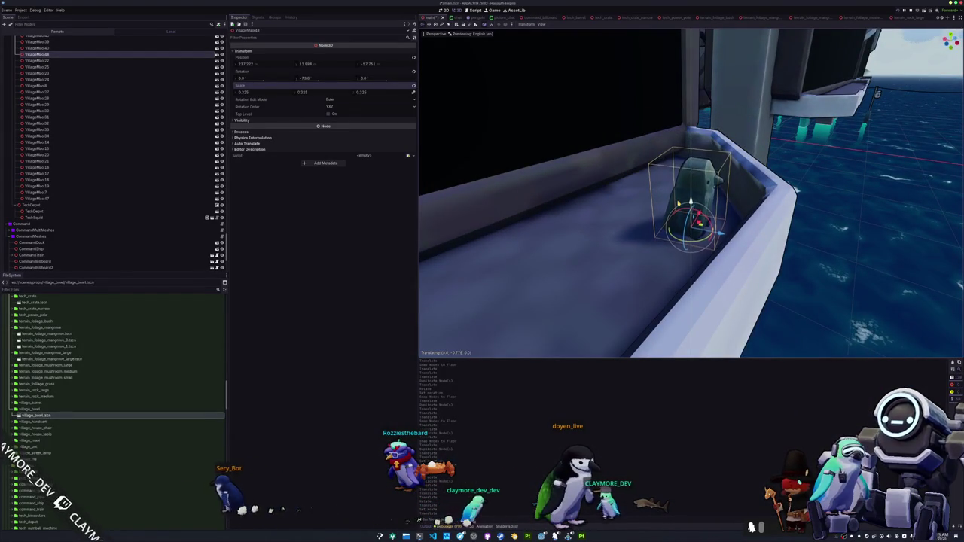
{"action": "mouse_move", "coordinate": [677, 226]}
{"action": "left_mouse_down"}
{"action": "mouse_move", "coordinate": [632, 219]}
{"action": "mouse_move", "coordinate": [648, 234]}
{"action": "mouse_move", "coordinate": [422, 277]}
{"action": "left_mouse_up"}
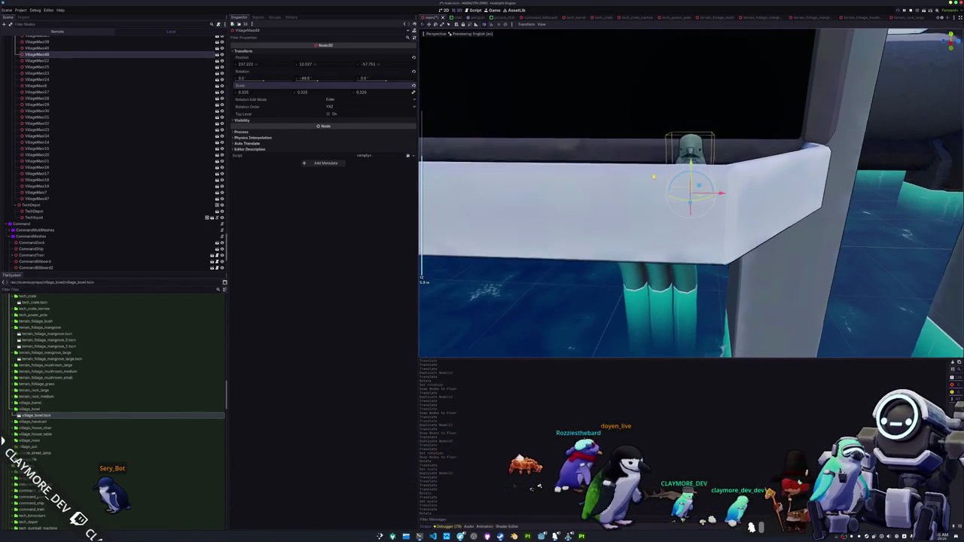
Scale the mesh up from 0.325 to about 0.43 and save the scene
{"action": "left_click_drag", "start_coordinate": [248, 92], "coordinate": [272, 92]}
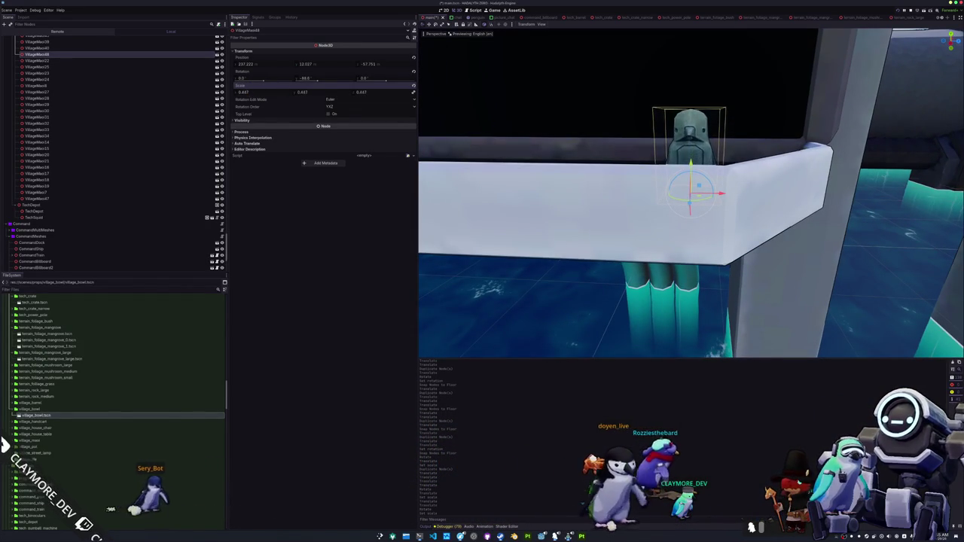
{"action": "mouse_move", "coordinate": [618, 211]}
{"action": "left_mouse_down"}
{"action": "mouse_move", "coordinate": [599, 227]}
{"action": "mouse_move", "coordinate": [510, 418]}
{"action": "left_mouse_up"}
{"action": "scroll", "coordinate": [601, 230], "scroll_direction": "down", "scroll_amount": 5}
{"action": "key", "text": "ctrl+s"}
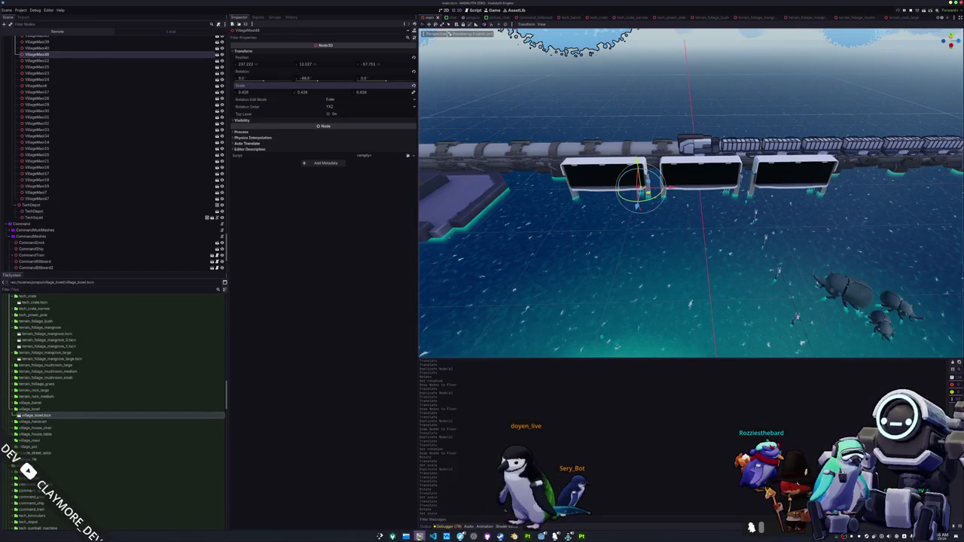
{"action": "key", "text": "alt+Tab"}
{"action": "key", "text": "alt+Tab"}
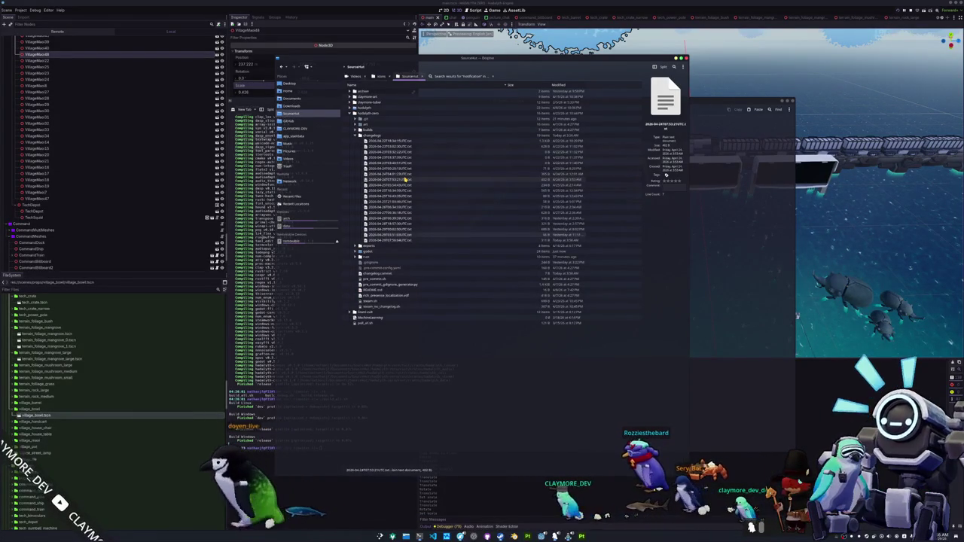
Browse the project folders in Dolphin, checking main.tscn in the scenes folder
{"action": "left_click", "coordinate": [359, 135]}
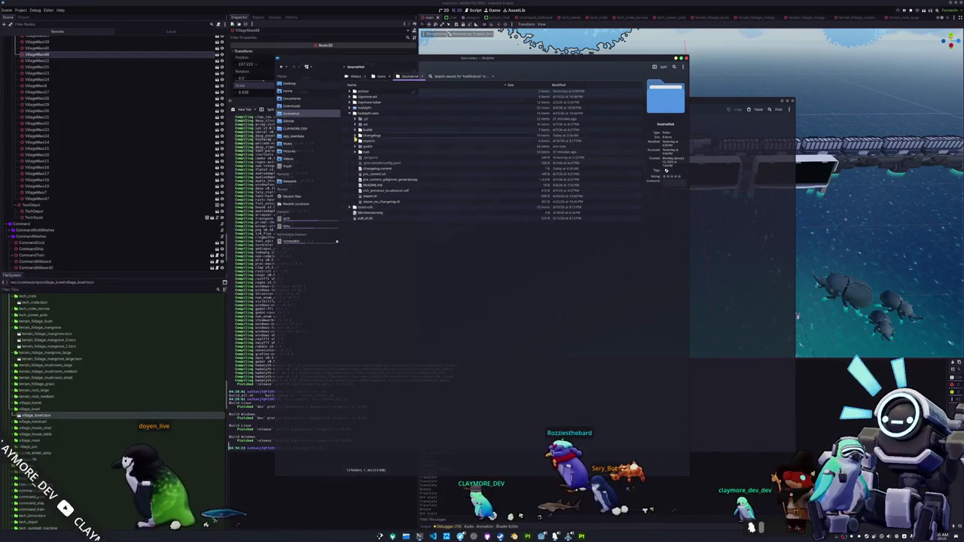
{"action": "left_click", "coordinate": [354, 149]}
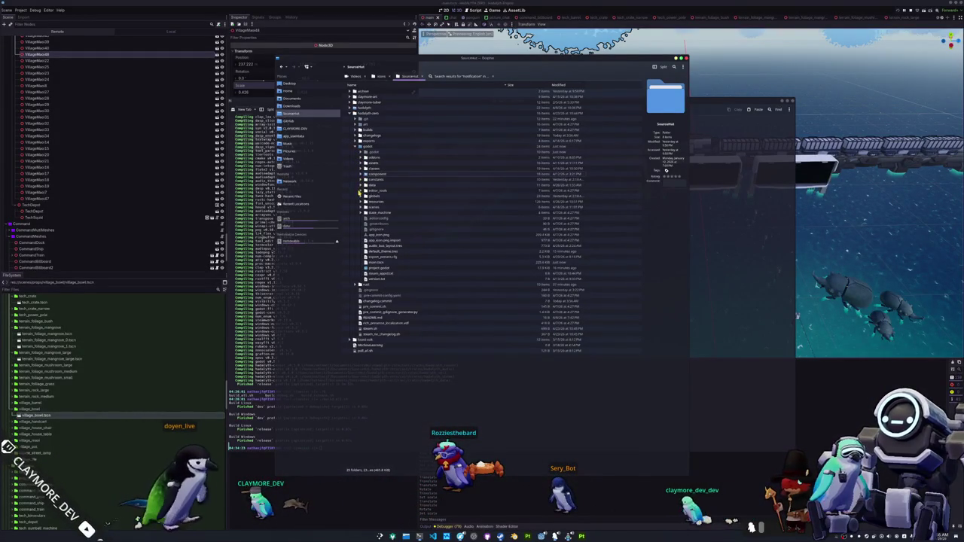
{"action": "left_click", "coordinate": [376, 223]}
{"action": "left_click", "coordinate": [382, 263]}
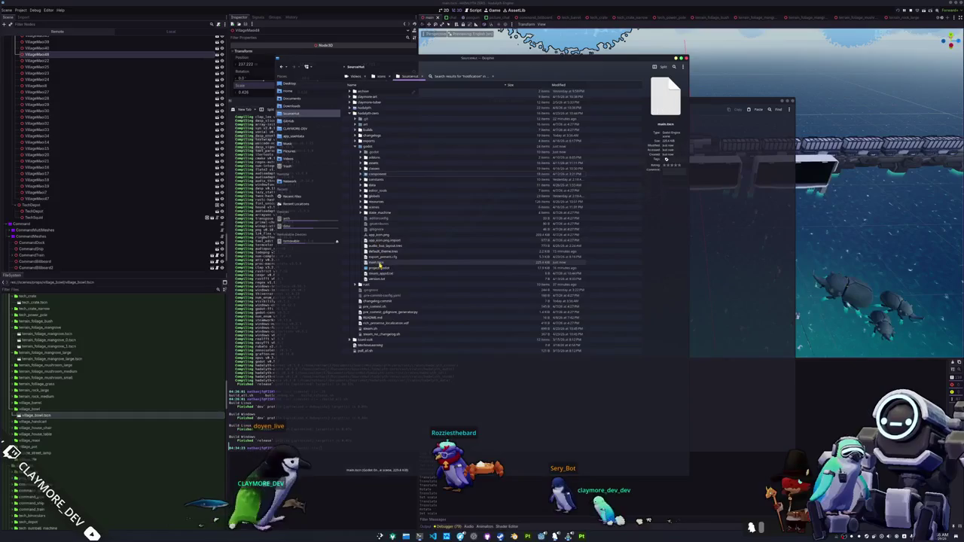
{"action": "left_click", "coordinate": [361, 212]}
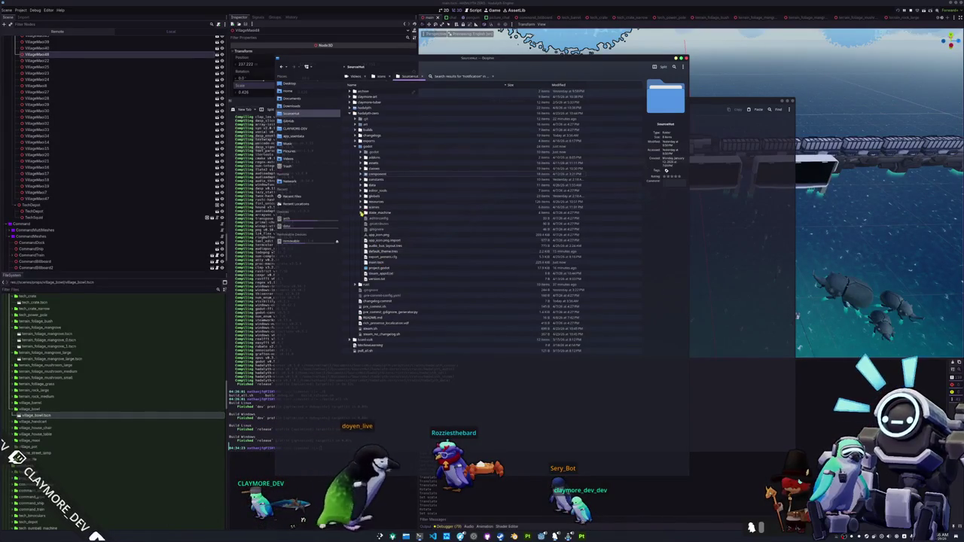
{"action": "left_click", "coordinate": [361, 209]}
{"action": "left_click", "coordinate": [361, 208]}
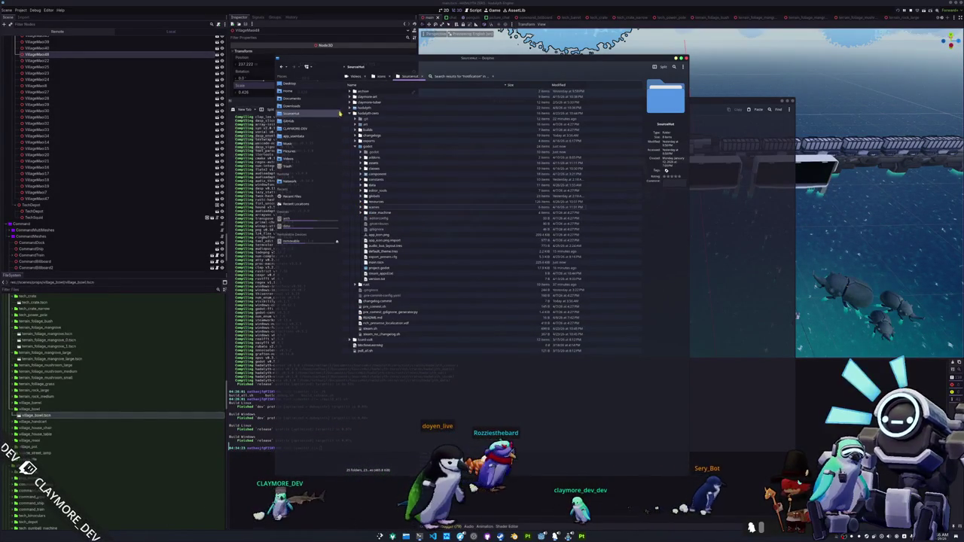
{"action": "left_click", "coordinate": [355, 130]}
{"action": "left_click", "coordinate": [360, 135]}
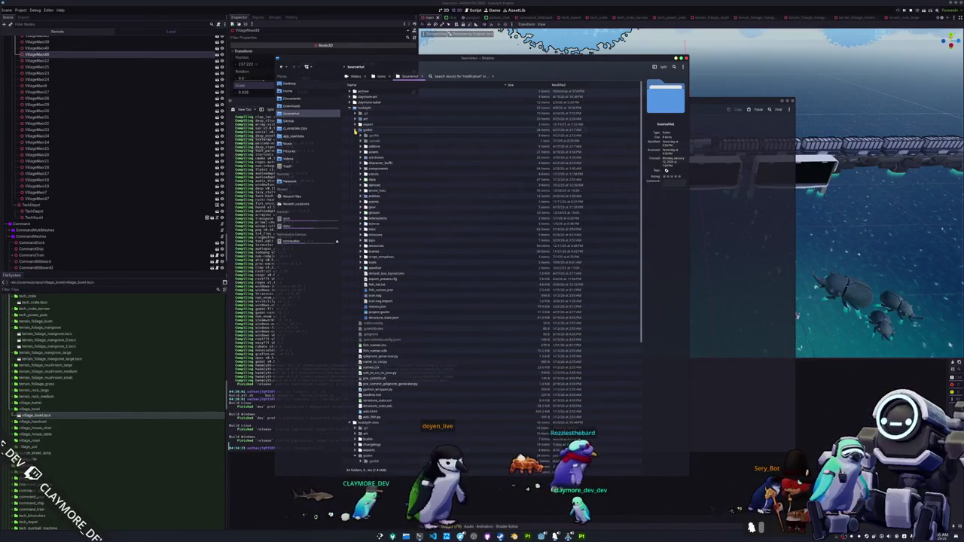
Expand godot/assets/entities/lobby and select the lobby_plobby files, including lobby_plobby.glb.import
{"action": "scroll", "coordinate": [355, 191], "scroll_direction": "down", "scroll_amount": 2}
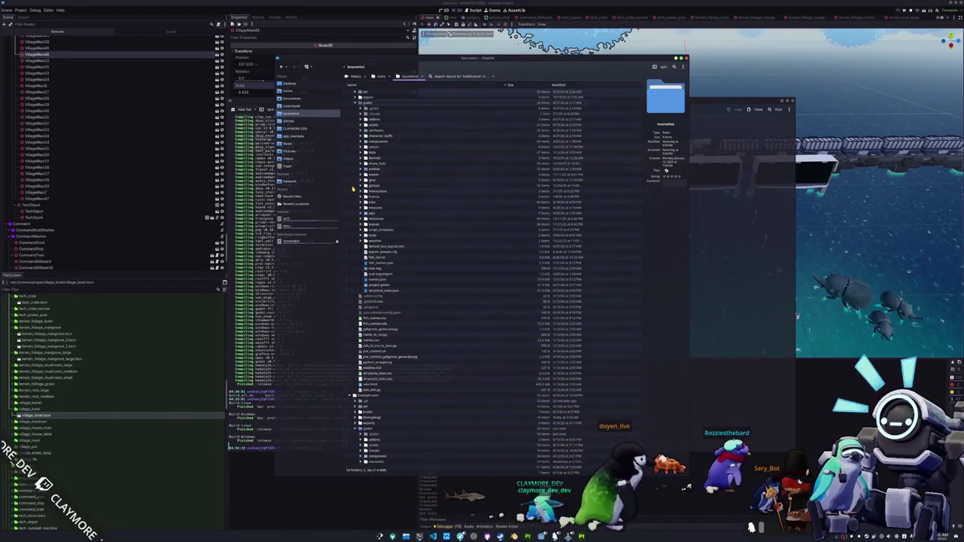
{"action": "scroll", "coordinate": [351, 210], "scroll_direction": "up", "scroll_amount": 2}
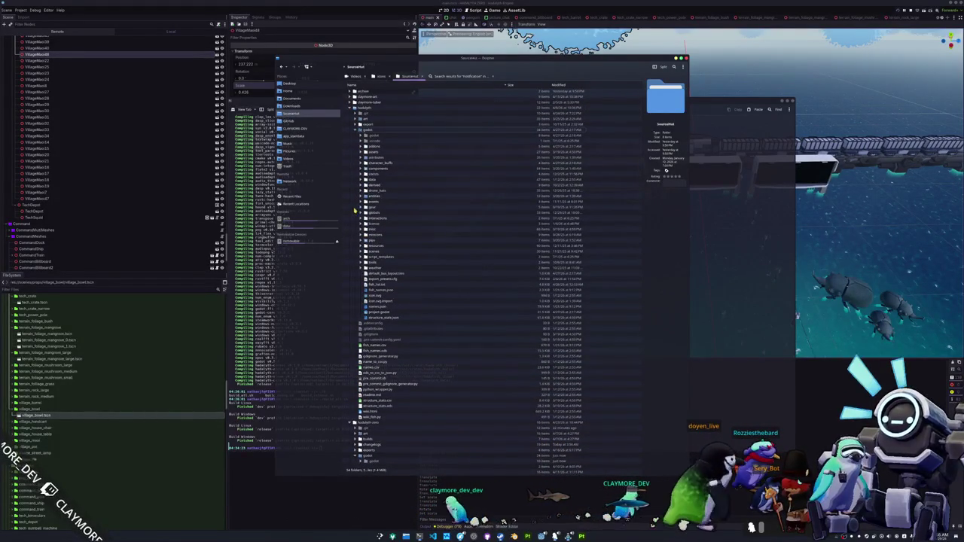
{"action": "left_click", "coordinate": [361, 152]}
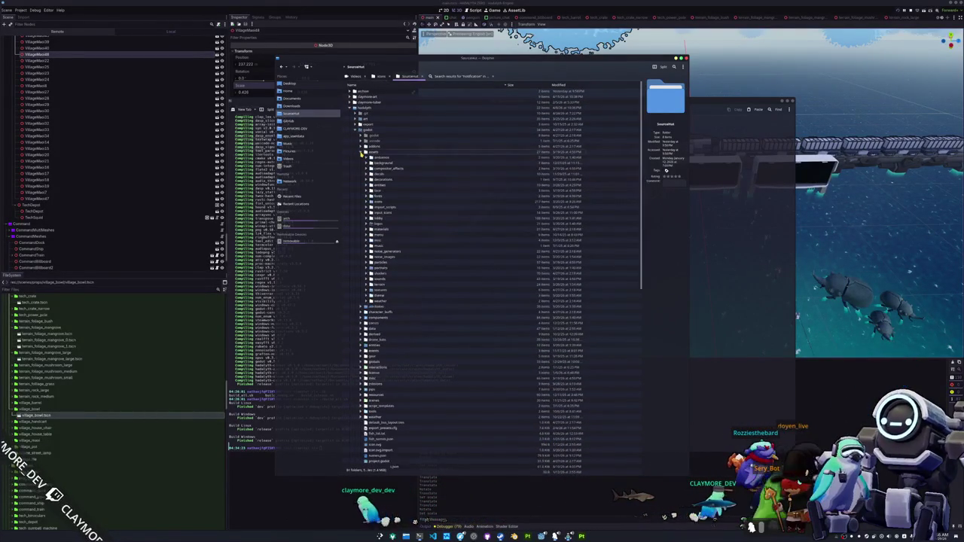
{"action": "scroll", "coordinate": [360, 186], "scroll_direction": "down", "scroll_amount": 2}
{"action": "left_click", "coordinate": [365, 161]}
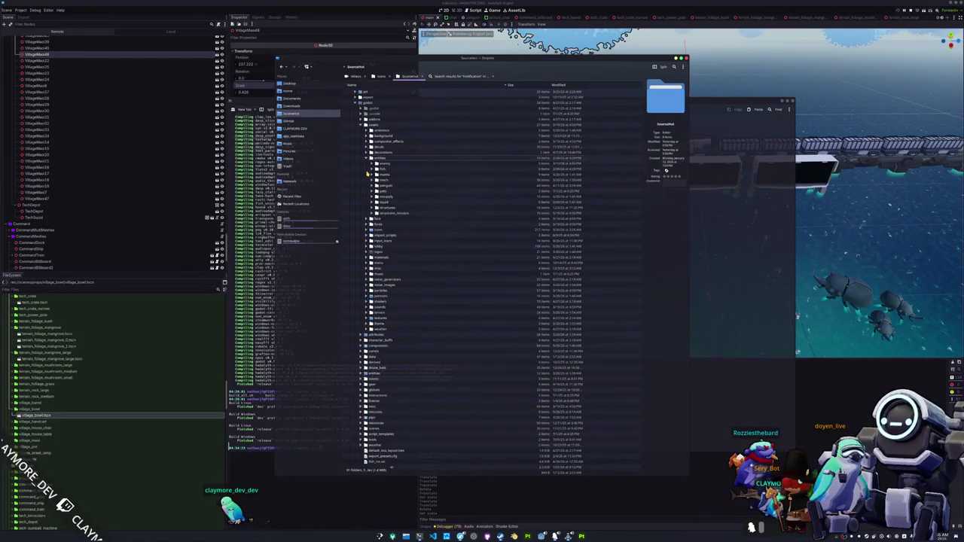
{"action": "scroll", "coordinate": [363, 211], "scroll_direction": "down", "scroll_amount": 2}
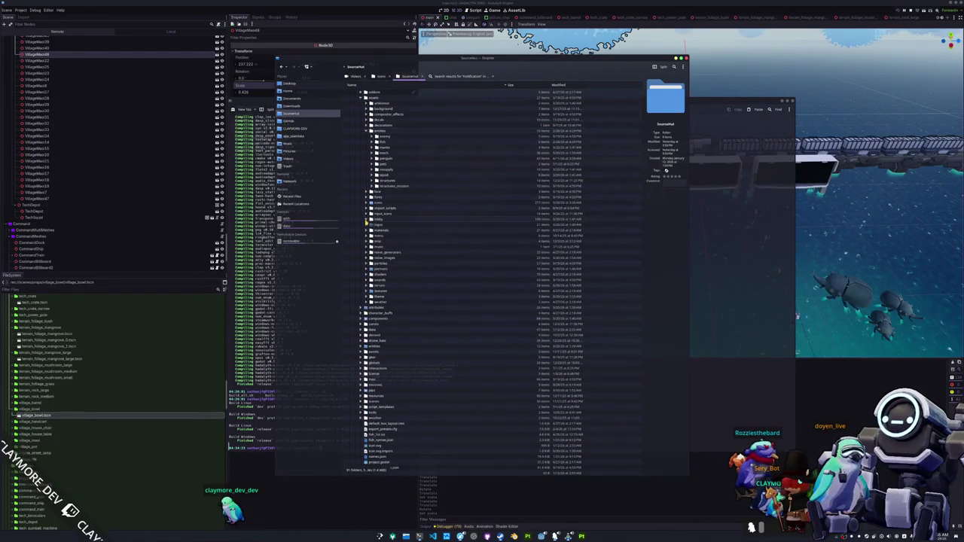
{"action": "left_click", "coordinate": [368, 219]}
{"action": "scroll", "coordinate": [366, 241], "scroll_direction": "down", "scroll_amount": 6}
{"action": "scroll", "coordinate": [365, 258], "scroll_direction": "down", "scroll_amount": 10}
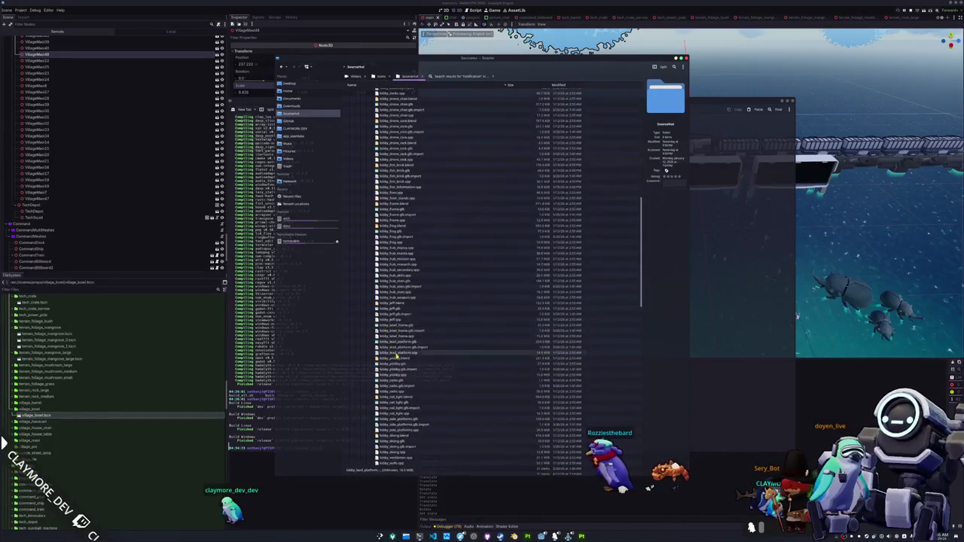
{"action": "scroll", "coordinate": [397, 356], "scroll_direction": "down", "scroll_amount": 3}
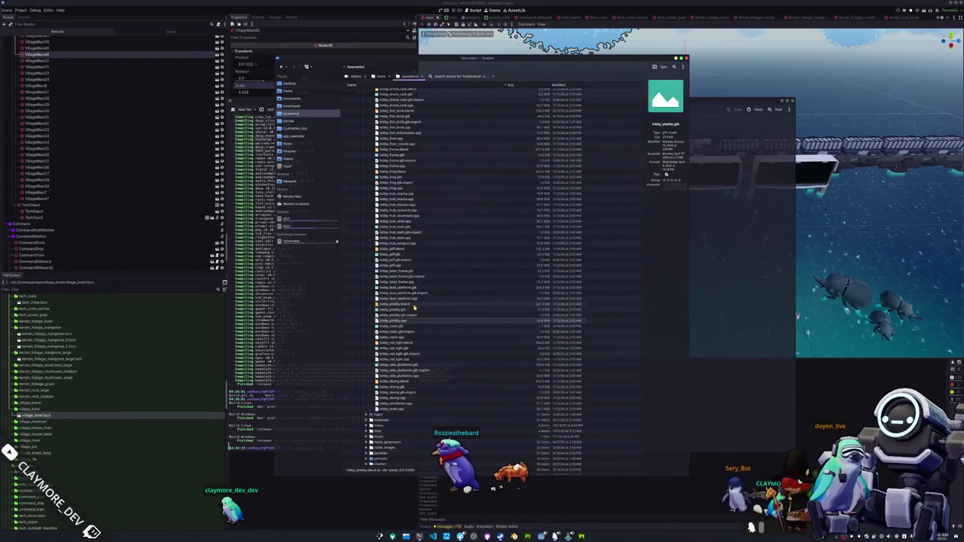
{"action": "left_click", "coordinate": [411, 317], "text": "shift"}
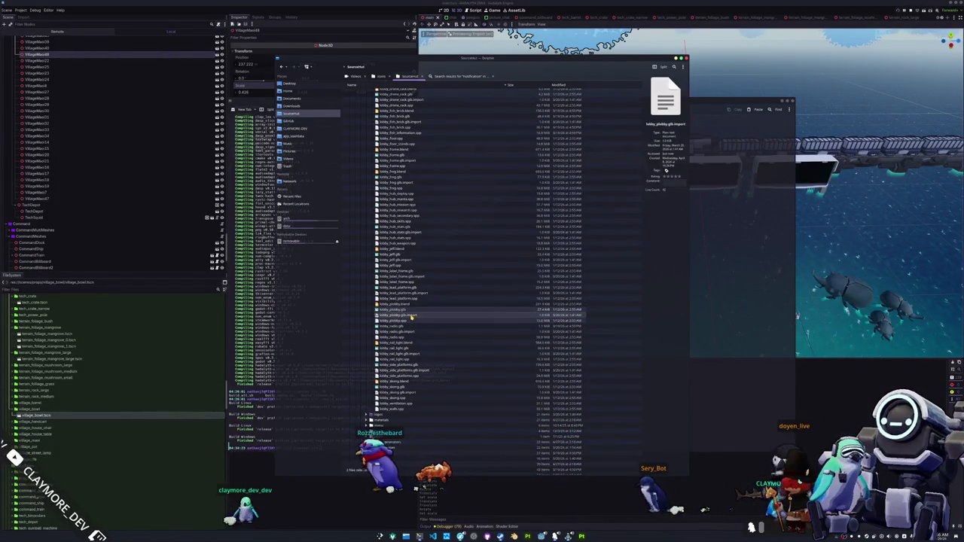
Place the file windows side by side and add a prop_plobby folder in godot/assets/meshes/props
{"action": "left_click", "coordinate": [703, 297]}
{"action": "left_click_drag", "start_coordinate": [451, 61], "coordinate": [291, 54]}
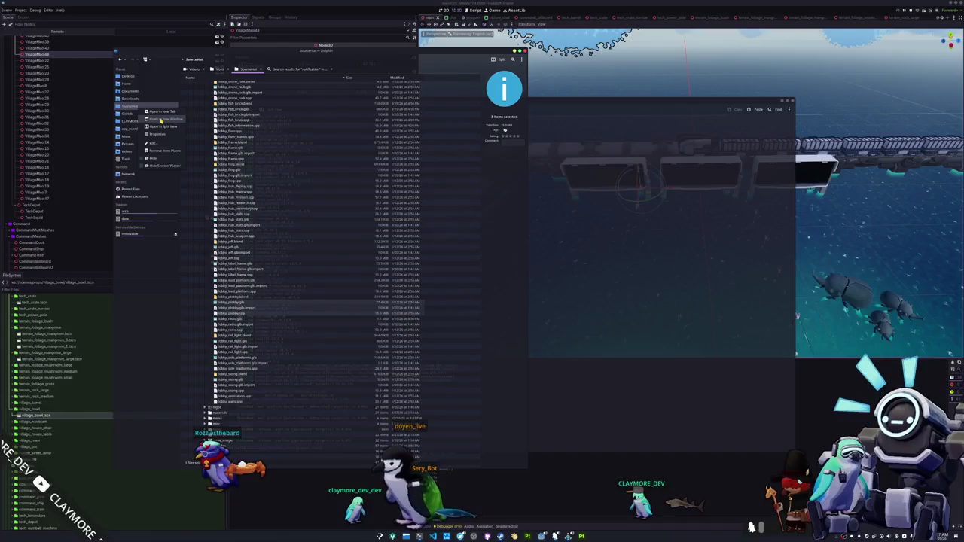
{"action": "left_click_drag", "start_coordinate": [386, 57], "coordinate": [618, 51]}
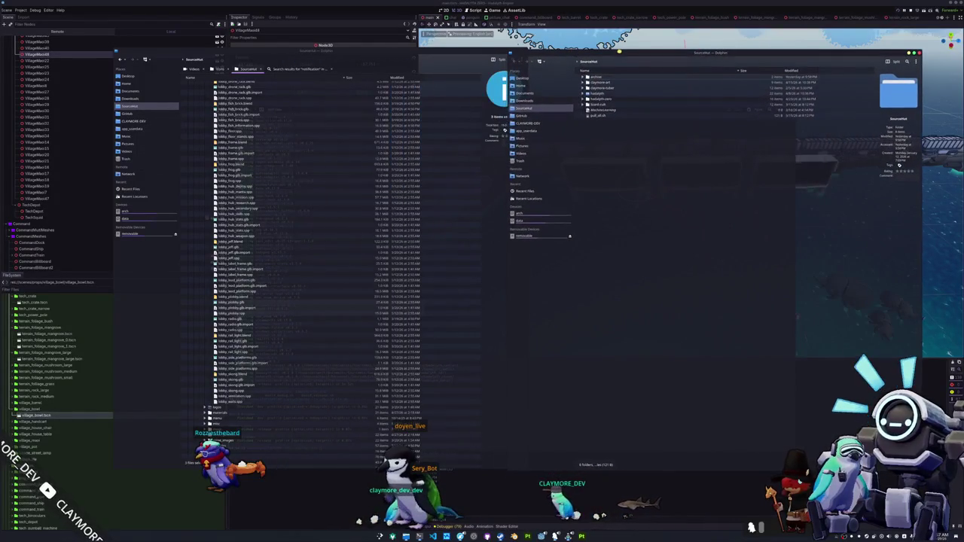
{"action": "left_click", "coordinate": [584, 99]}
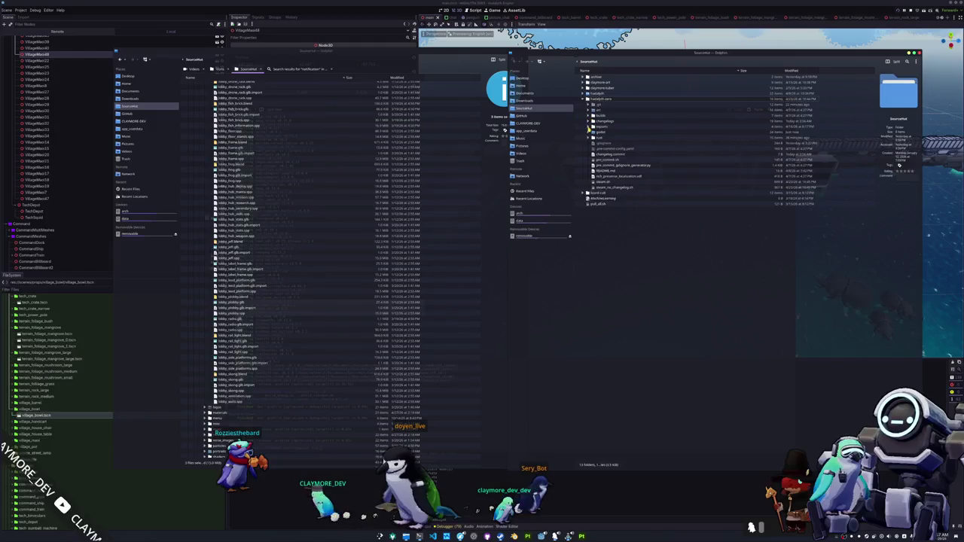
{"action": "left_click", "coordinate": [588, 132]}
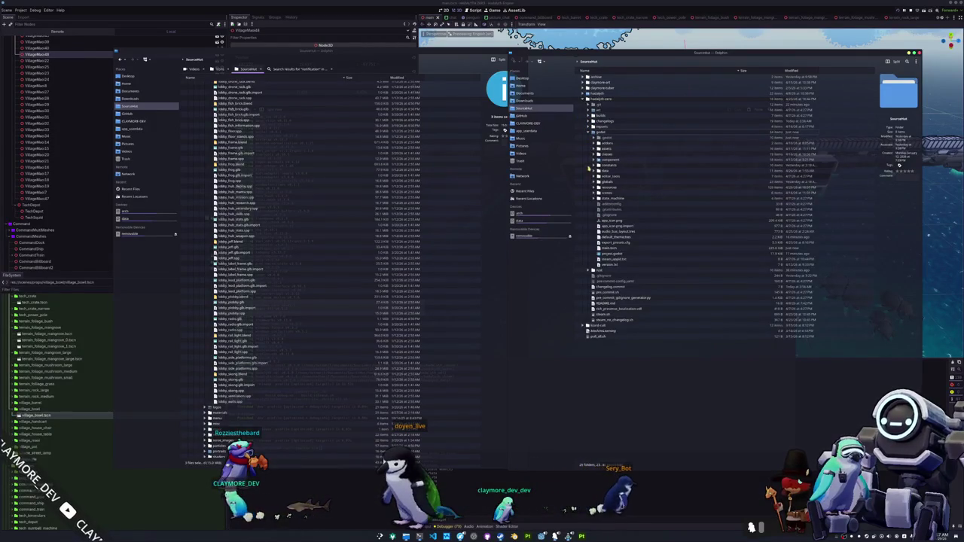
{"action": "left_click", "coordinate": [593, 149]}
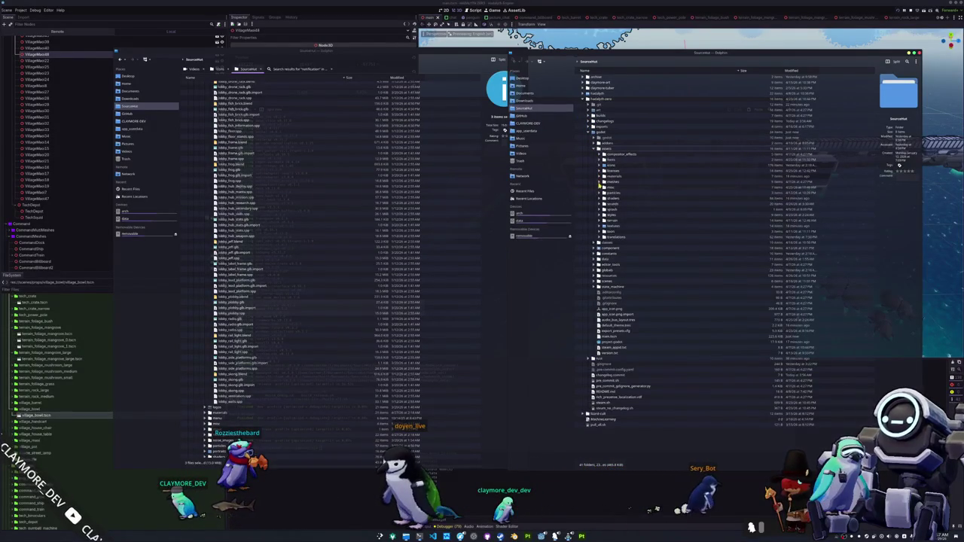
{"action": "left_click", "coordinate": [600, 182]}
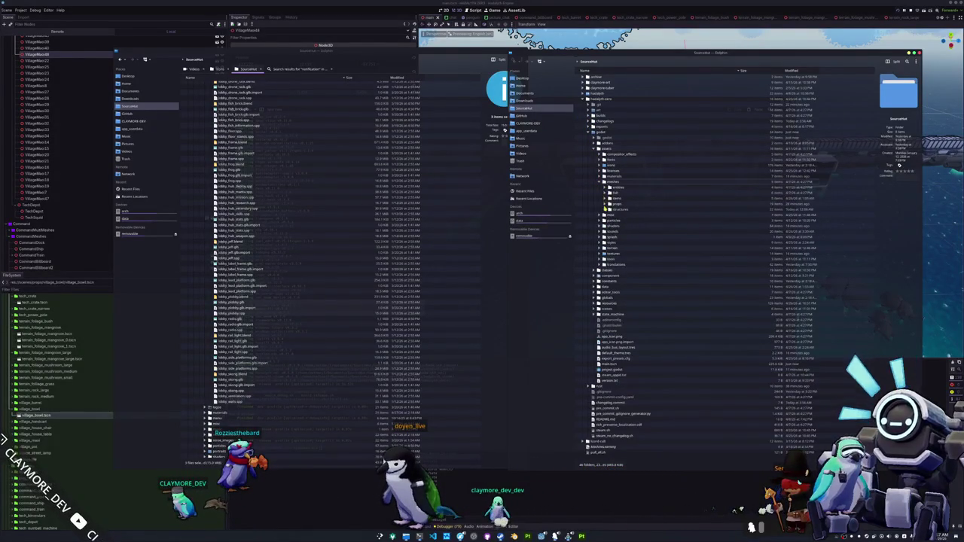
{"action": "left_click", "coordinate": [605, 205]}
{"action": "right_click", "coordinate": [627, 206]}
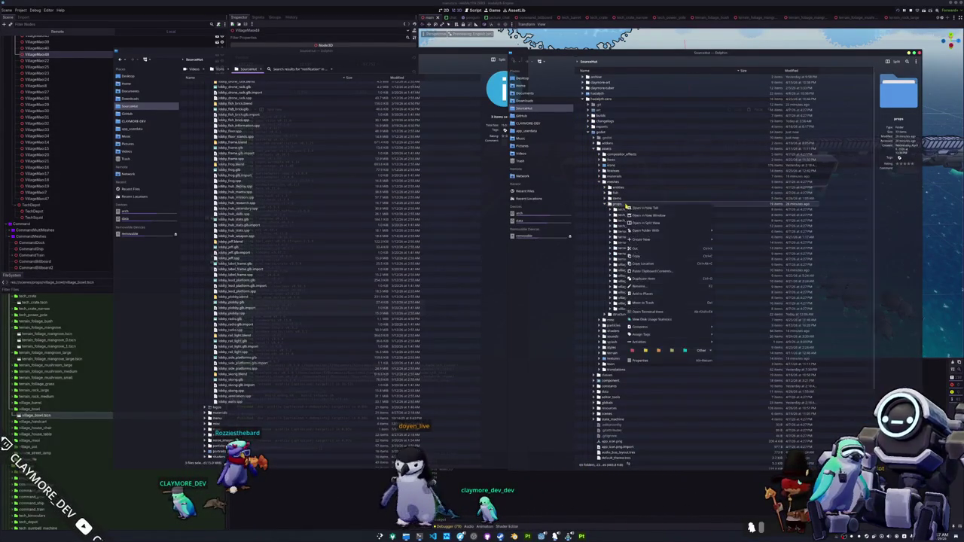
{"action": "left_click", "coordinate": [727, 241]}
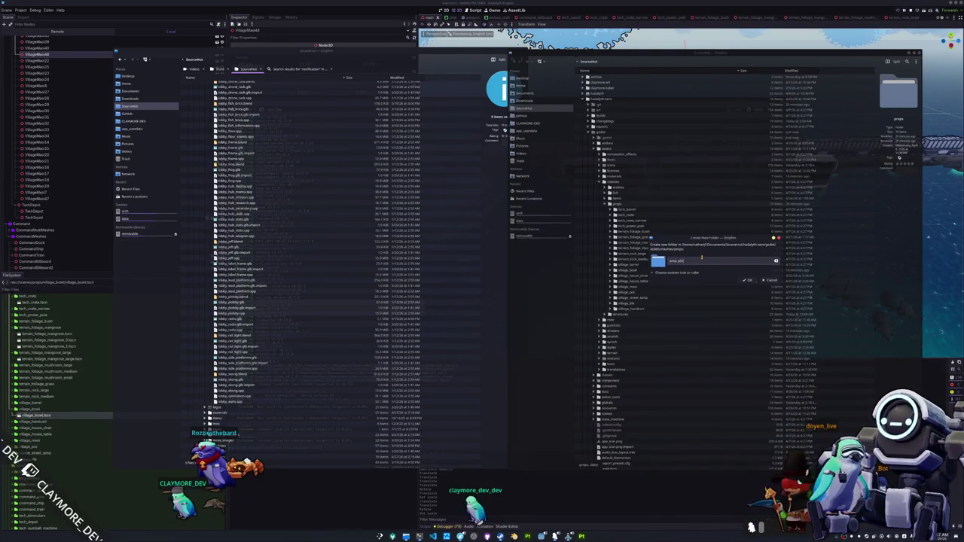
{"action": "key", "text": "Return"}
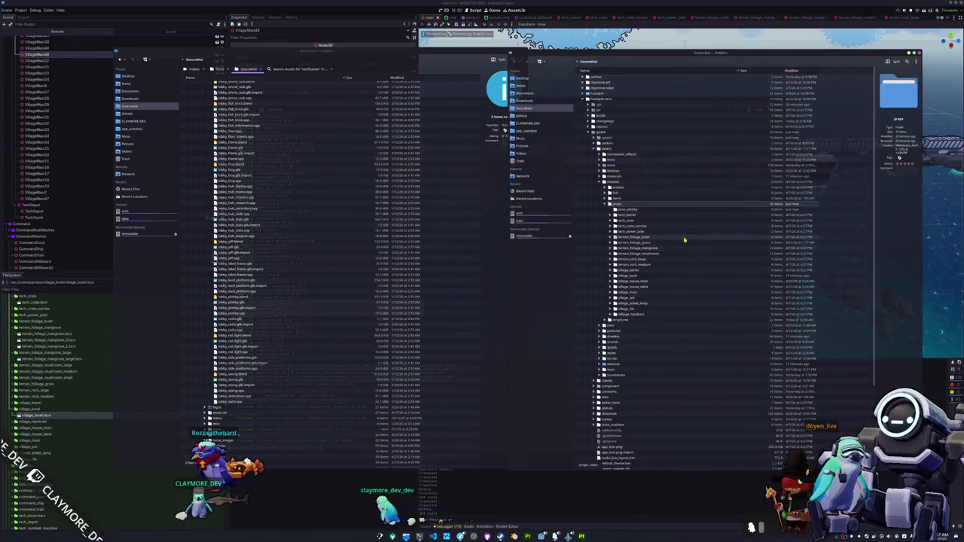
Move the lobby_plobby model files into the empty prop_plobby folder
{"action": "double_click", "coordinate": [636, 212]}
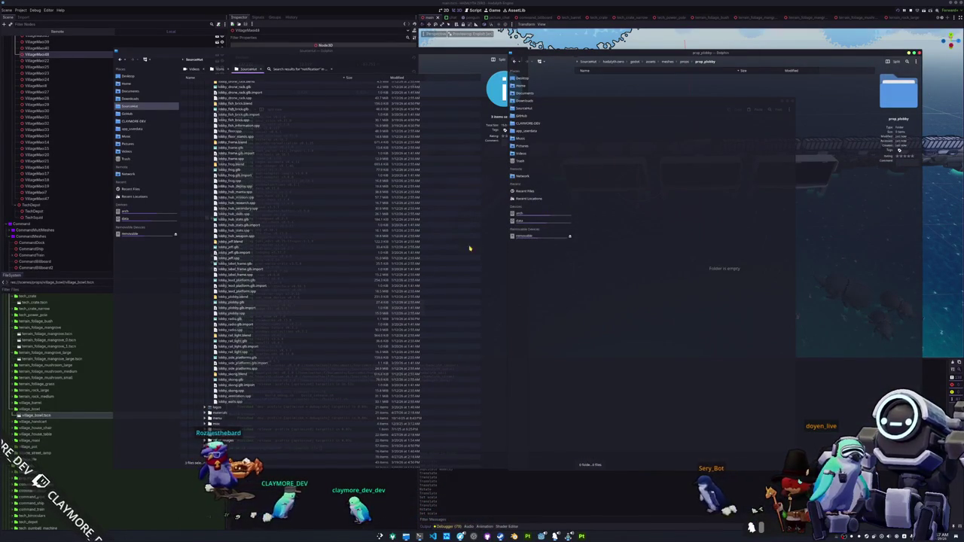
{"action": "left_click", "coordinate": [248, 309]}
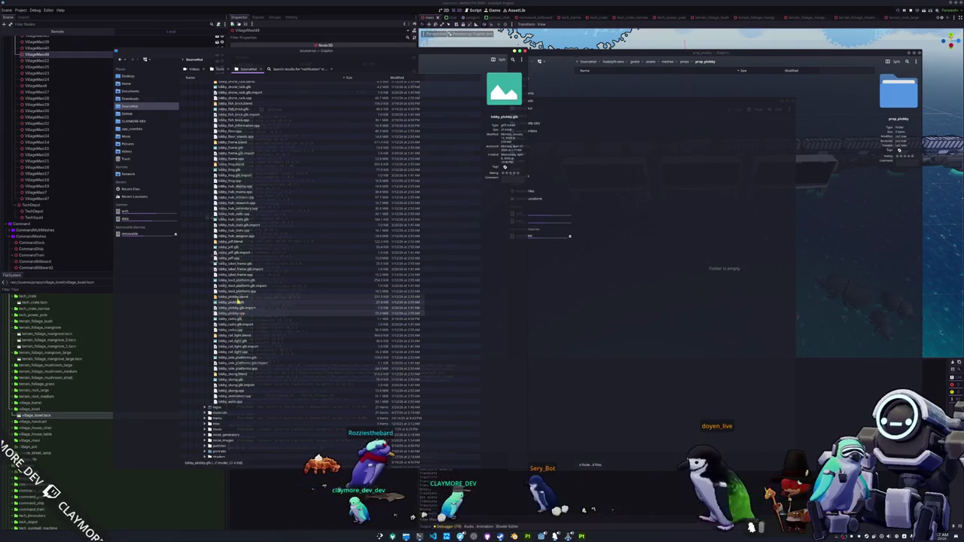
{"action": "mouse_move", "coordinate": [238, 301]}
{"action": "left_mouse_down"}
{"action": "mouse_move", "coordinate": [359, 314]}
{"action": "mouse_move", "coordinate": [703, 221]}
{"action": "left_mouse_up"}
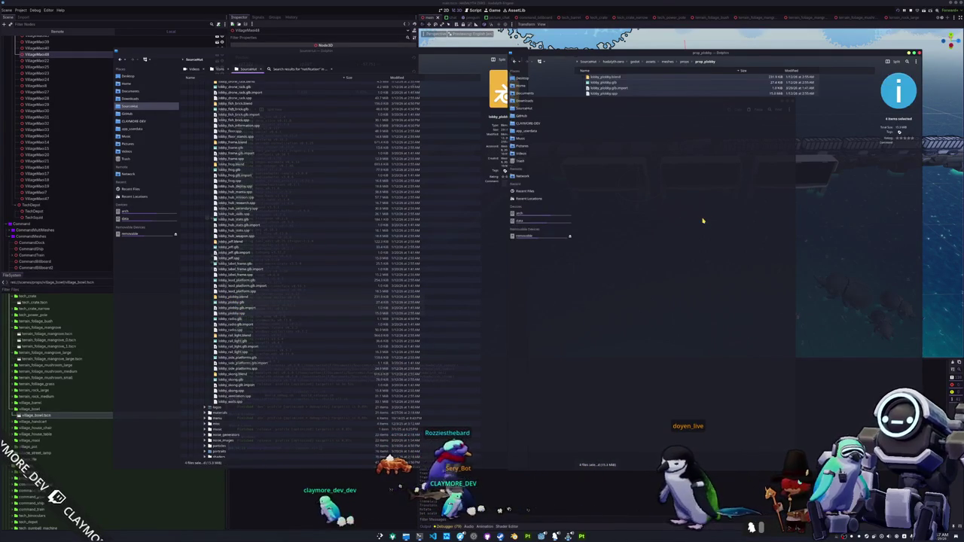
Preview the lobby textures and drop the lobby_plobby base colour texture into prop_plobby
{"action": "scroll", "coordinate": [279, 279], "scroll_direction": "up", "scroll_amount": 15}
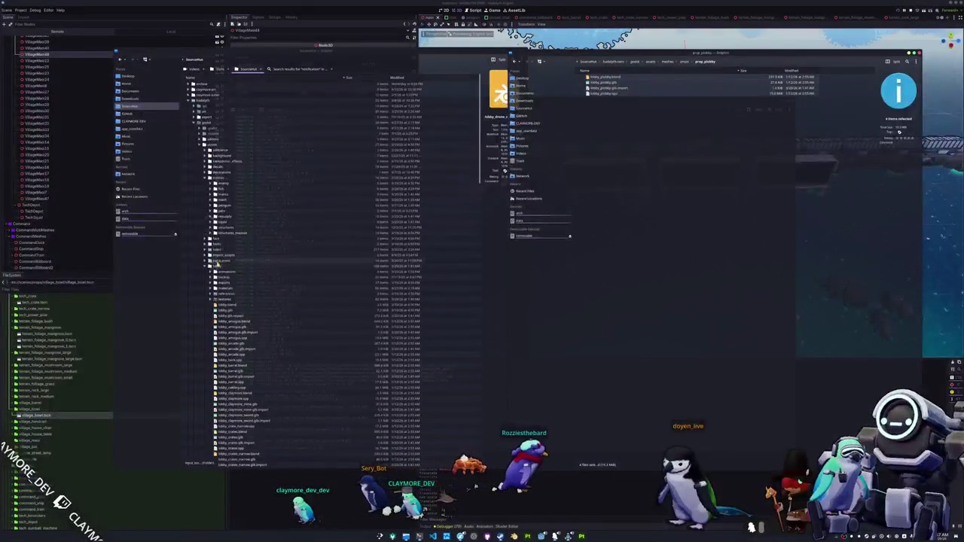
{"action": "left_click", "coordinate": [212, 299]}
{"action": "scroll", "coordinate": [213, 295], "scroll_direction": "down", "scroll_amount": 5}
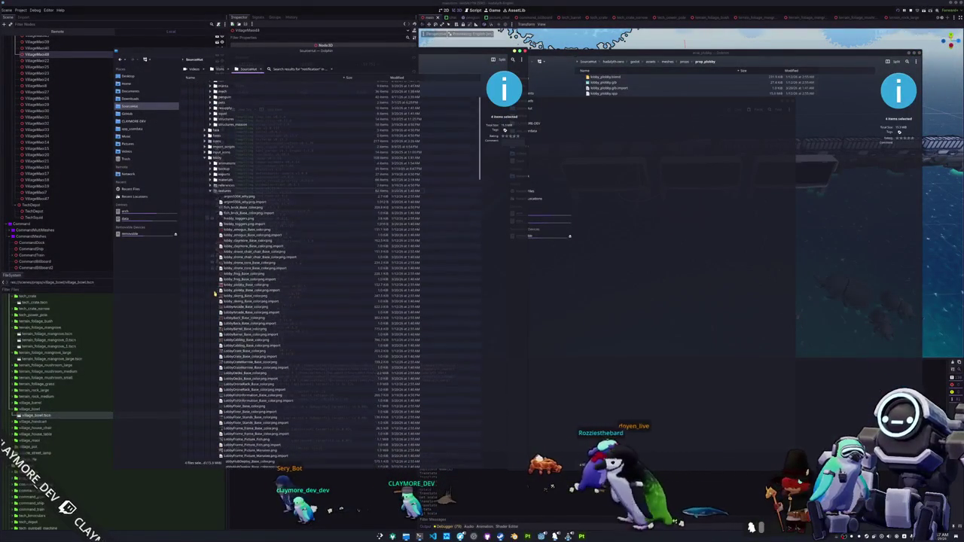
{"action": "double_click", "coordinate": [248, 197]}
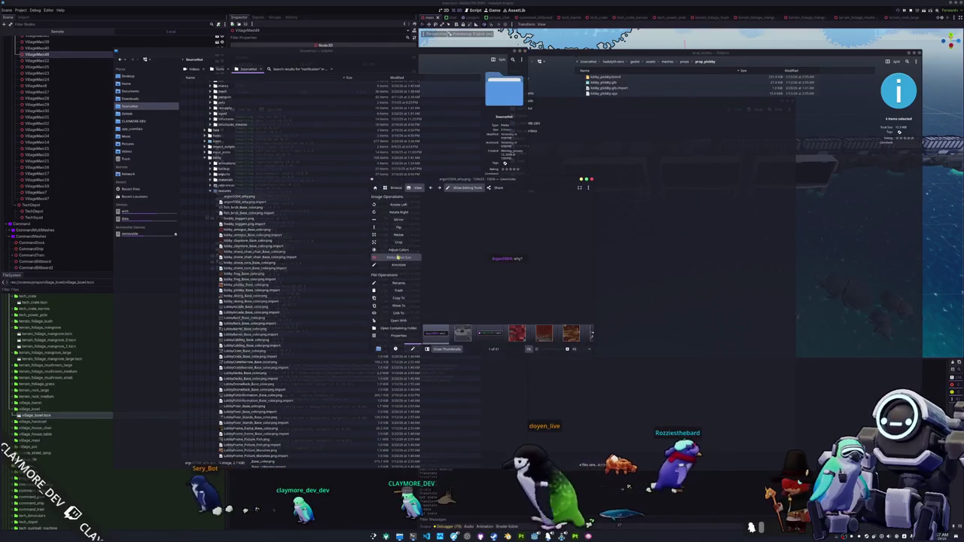
{"action": "scroll", "coordinate": [504, 259], "scroll_direction": "up", "scroll_amount": 5}
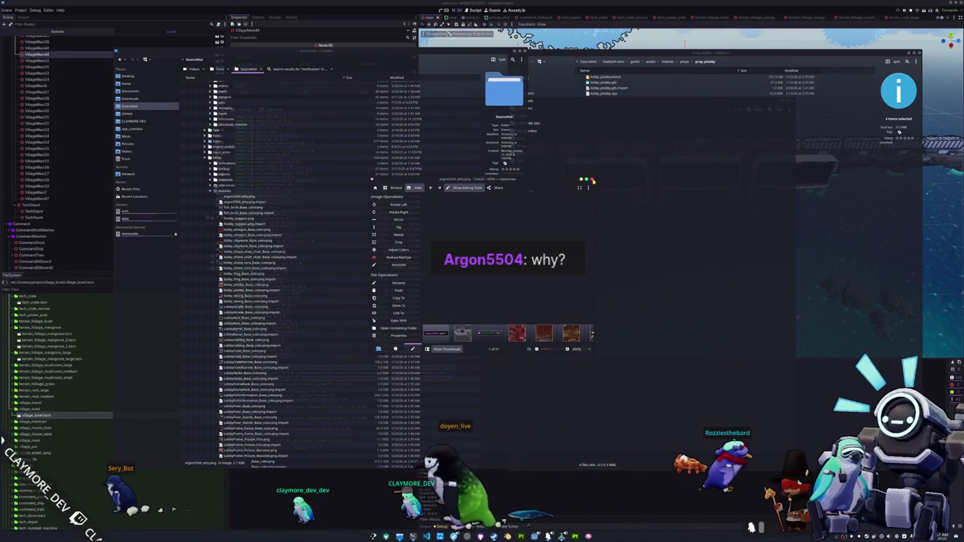
{"action": "left_click", "coordinate": [591, 180]}
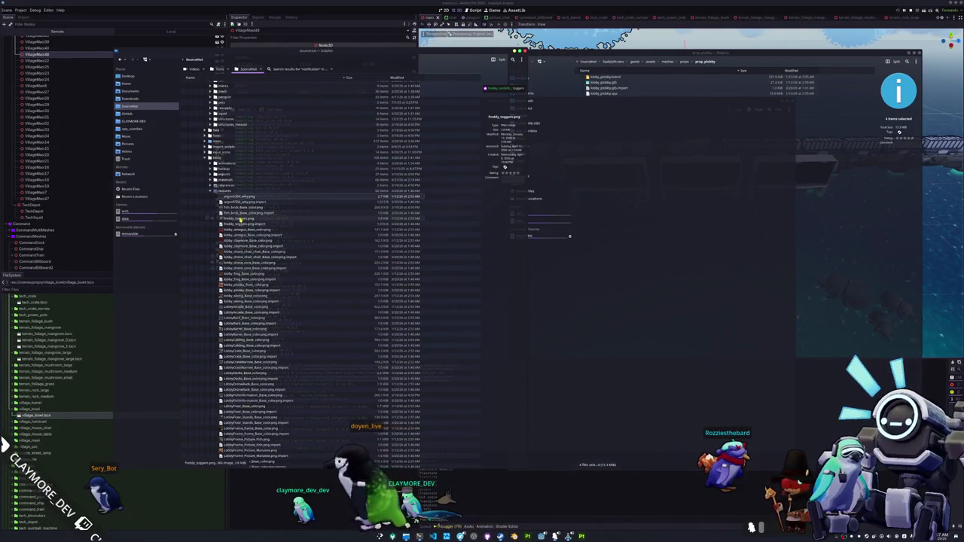
{"action": "scroll", "coordinate": [256, 241], "scroll_direction": "down", "scroll_amount": 8}
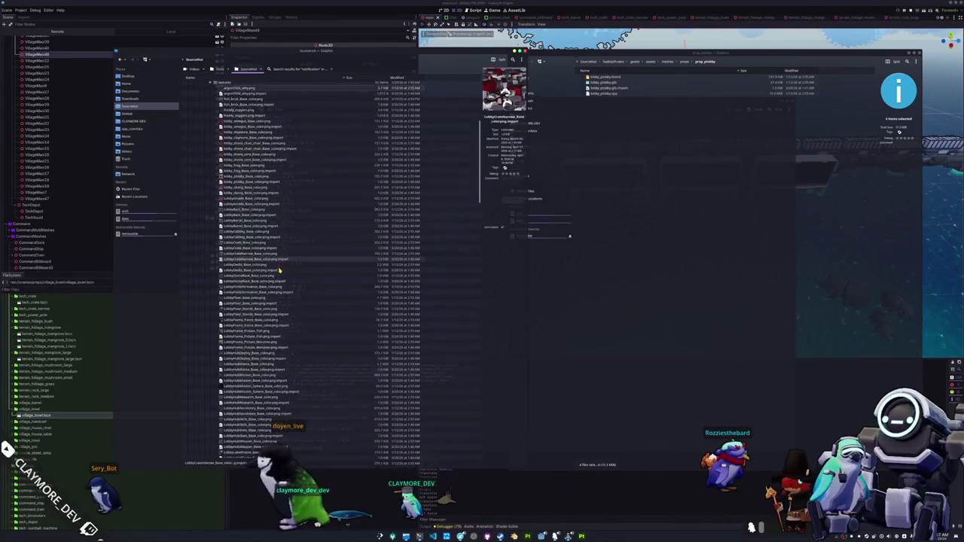
{"action": "scroll", "coordinate": [280, 270], "scroll_direction": "down", "scroll_amount": 6}
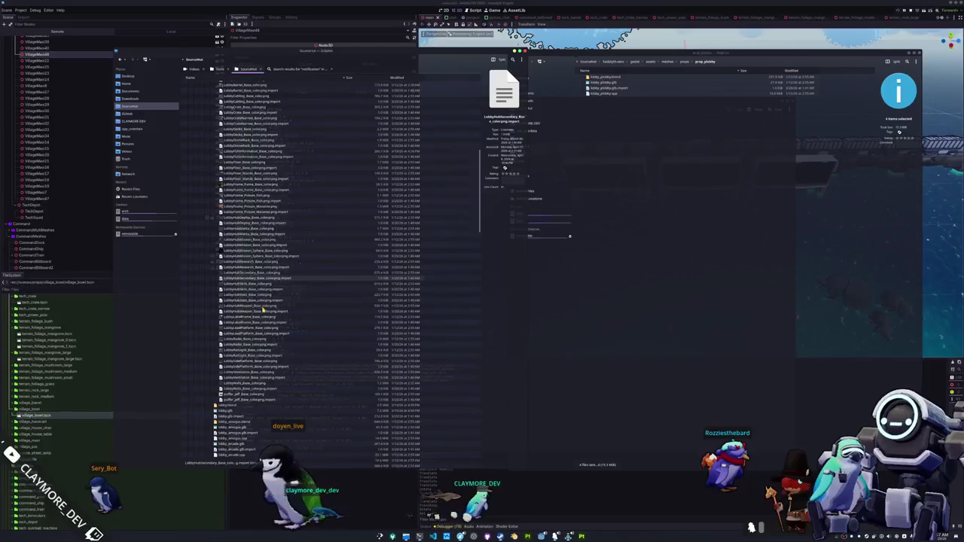
{"action": "scroll", "coordinate": [256, 335], "scroll_direction": "up", "scroll_amount": 10}
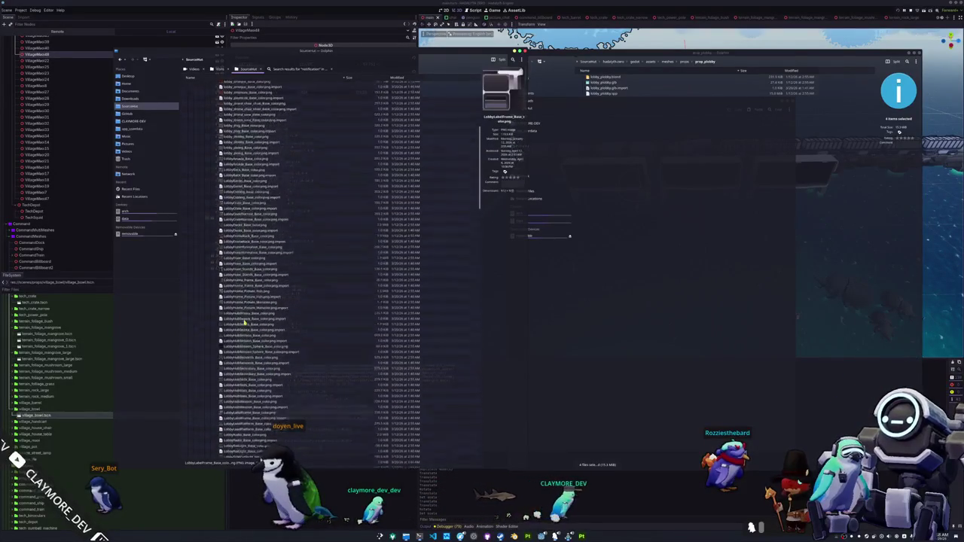
{"action": "scroll", "coordinate": [244, 323], "scroll_direction": "up", "scroll_amount": 1}
{"action": "left_click_drag", "start_coordinate": [244, 210], "coordinate": [291, 209]}
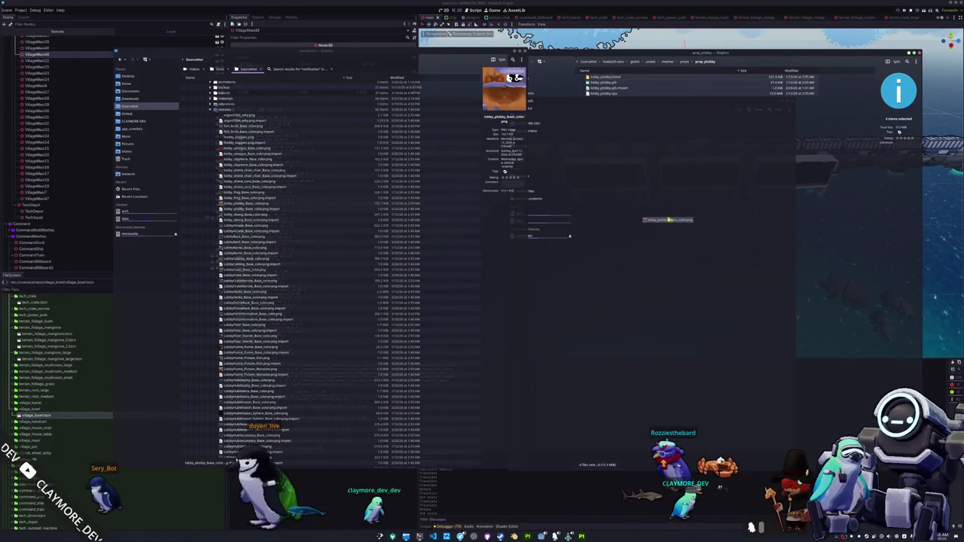
{"action": "left_click_drag", "start_coordinate": [812, 186], "coordinate": [842, 187]}
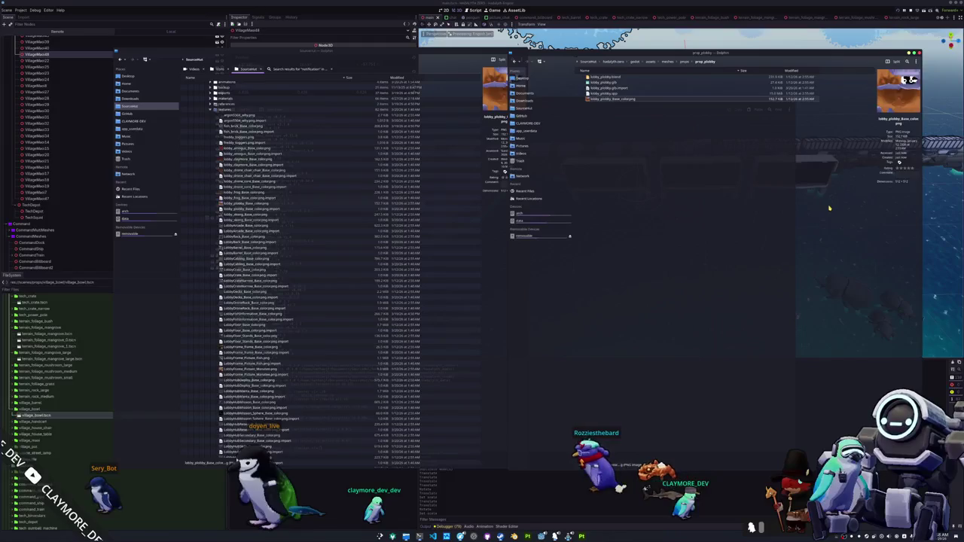
Create a textures subfolder in prop_plobby and move Base_color.png into it
{"action": "right_click", "coordinate": [630, 144]}
{"action": "left_click", "coordinate": [729, 149]}
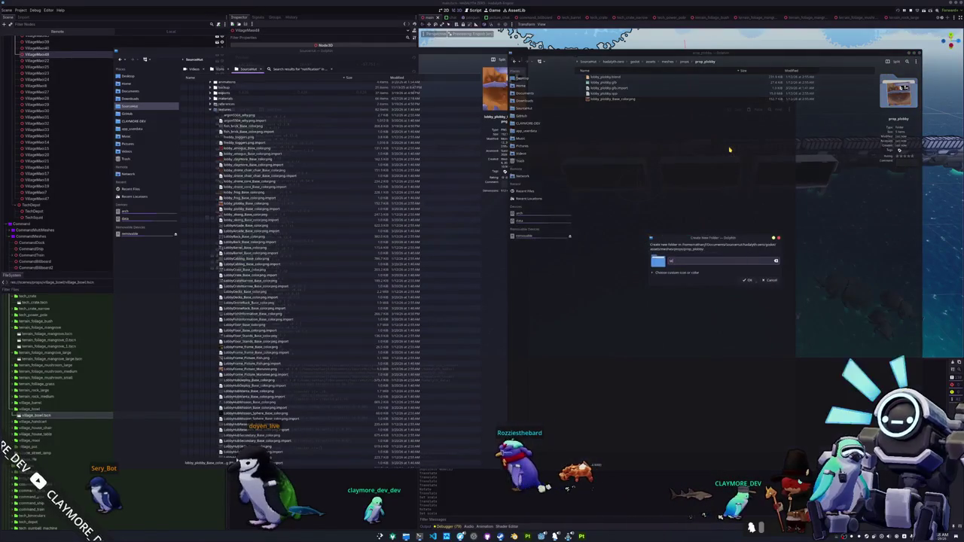
{"action": "key", "text": "Return"}
{"action": "mouse_move", "coordinate": [606, 104]}
{"action": "left_mouse_down"}
{"action": "mouse_move", "coordinate": [619, 81]}
{"action": "mouse_move", "coordinate": [595, 78]}
{"action": "left_mouse_up"}
{"action": "left_click", "coordinate": [614, 82]}
{"action": "left_click", "coordinate": [515, 503]}
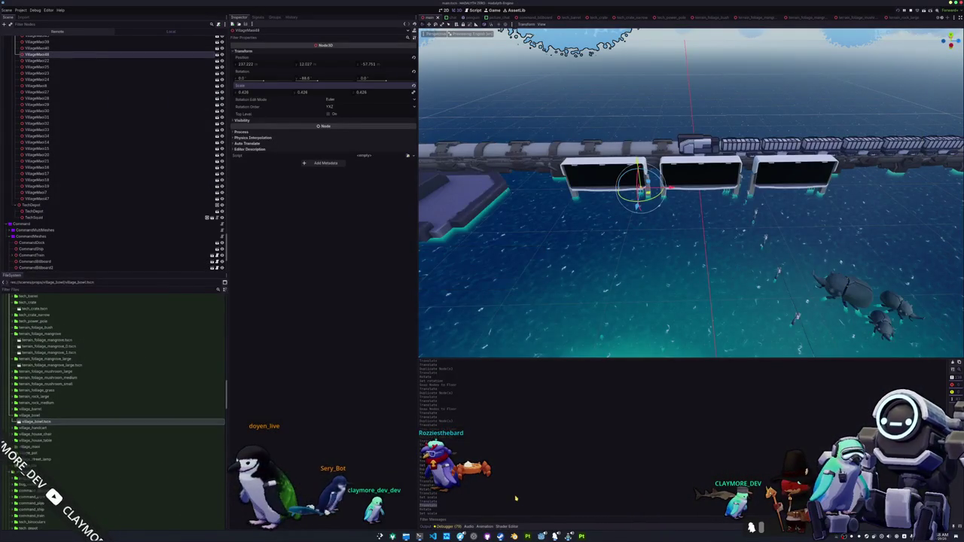
Create a new prop folder under props containing a new prop_pebbly scene
{"action": "scroll", "coordinate": [43, 380], "scroll_direction": "up", "scroll_amount": 3}
{"action": "right_click", "coordinate": [23, 349]}
{"action": "left_click", "coordinate": [111, 352]}
{"action": "type", "text": "prop_prototy"}
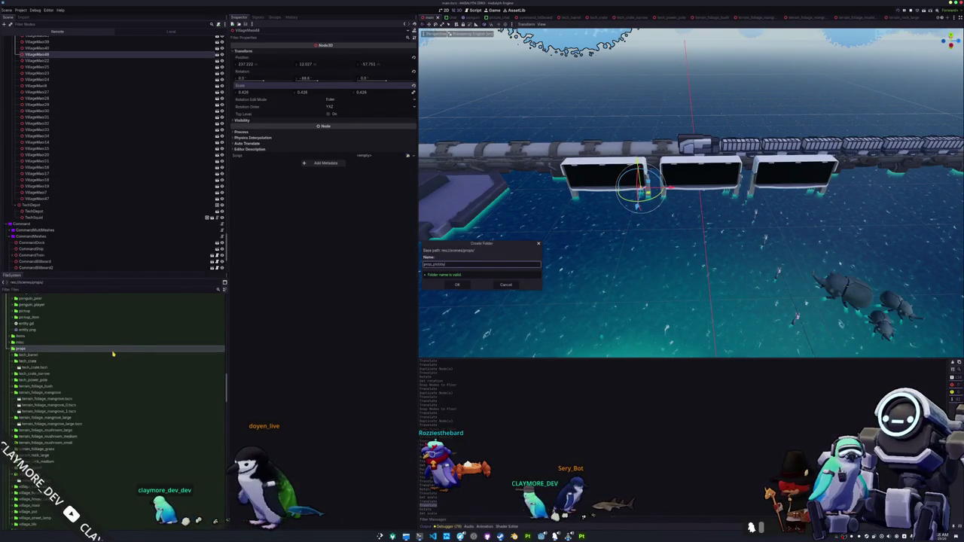
{"action": "key", "text": "Return"}
{"action": "right_click", "coordinate": [57, 357]}
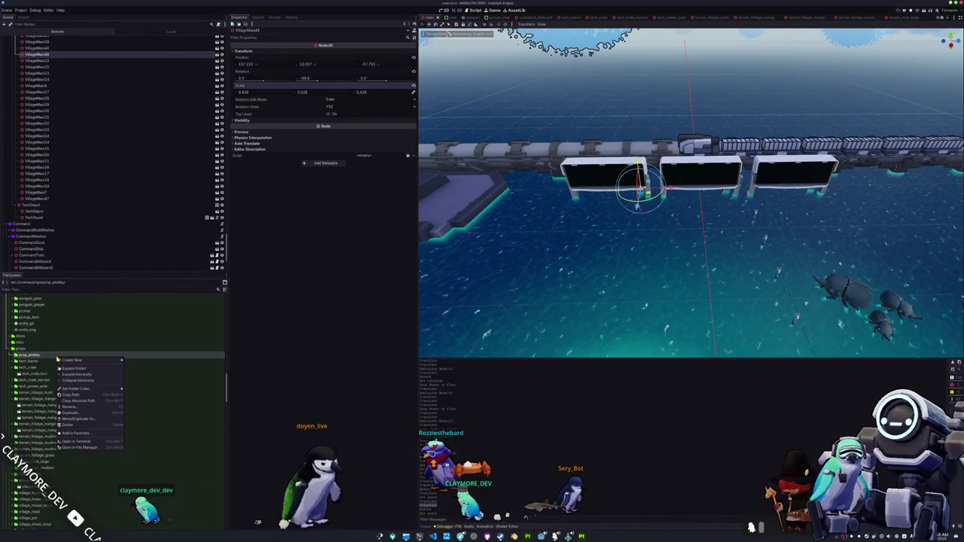
{"action": "left_click", "coordinate": [135, 366]}
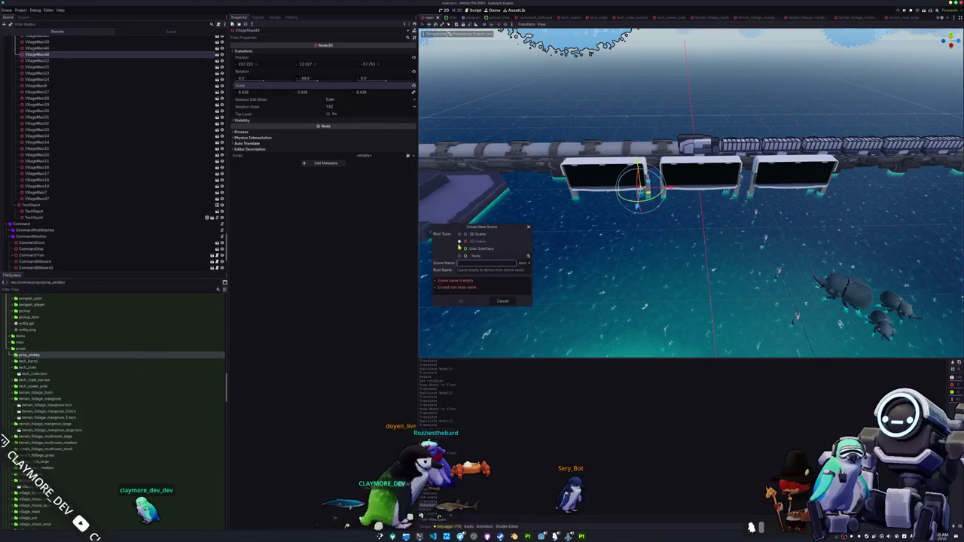
{"action": "type", "text": "prop_pebbly"}
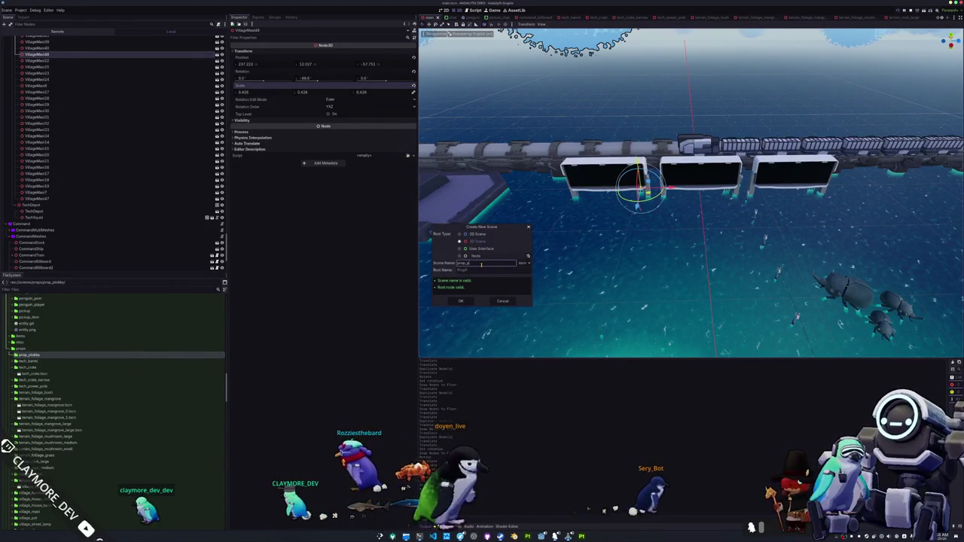
{"action": "key", "text": "Return"}
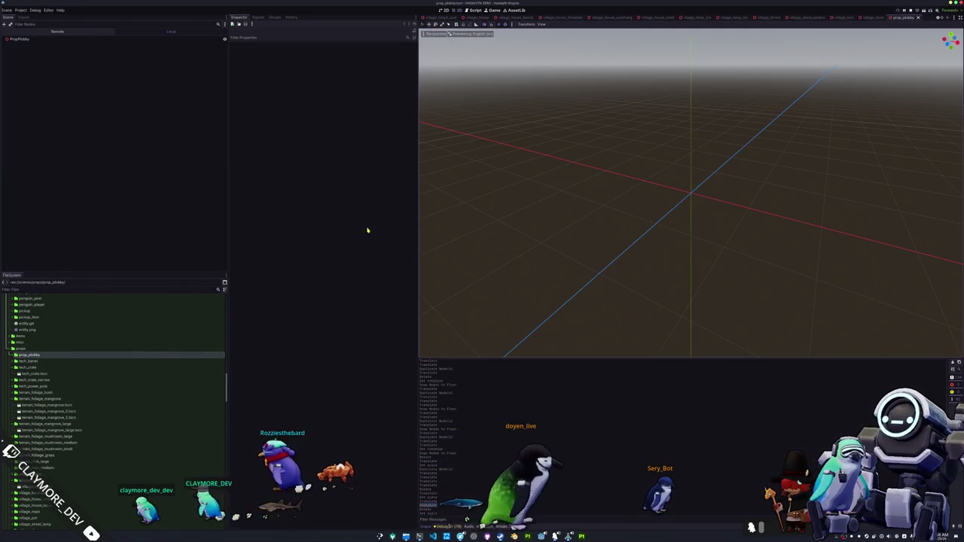
{"action": "left_click", "coordinate": [67, 43]}
Expand prop_plobby in the FileSystem dock and check its base colour texture and model file
{"action": "scroll", "coordinate": [64, 354], "scroll_direction": "up", "scroll_amount": 5}
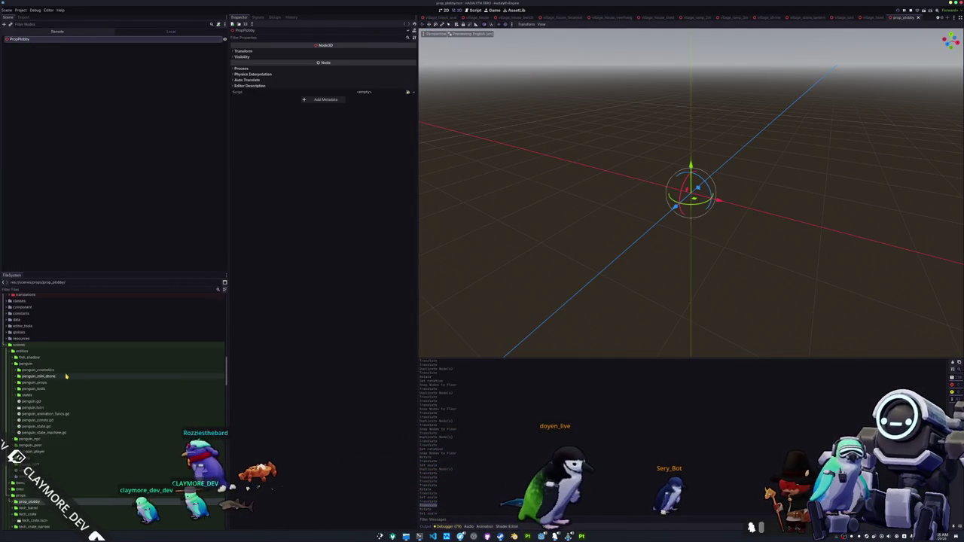
{"action": "scroll", "coordinate": [66, 376], "scroll_direction": "up", "scroll_amount": 2}
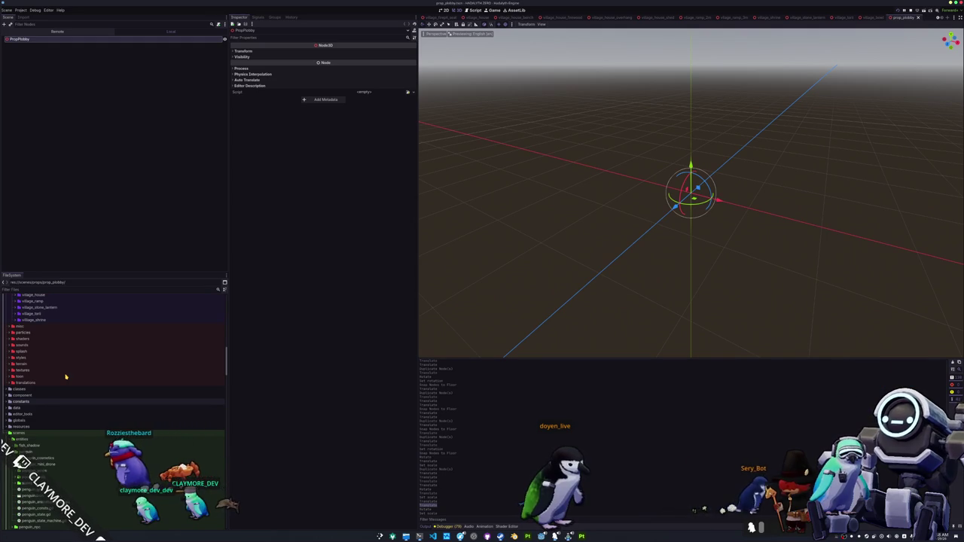
{"action": "scroll", "coordinate": [55, 385], "scroll_direction": "up", "scroll_amount": 2}
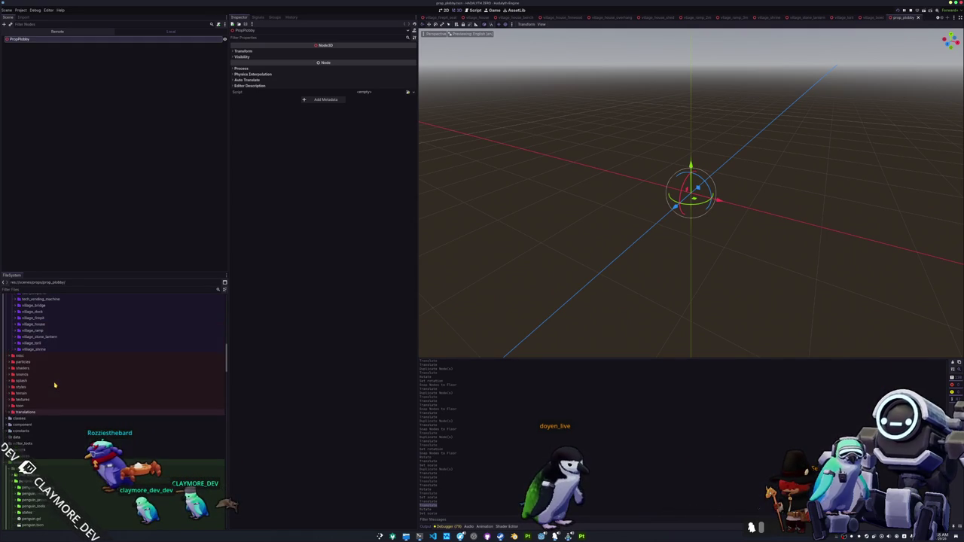
{"action": "scroll", "coordinate": [47, 381], "scroll_direction": "up", "scroll_amount": 10}
{"action": "scroll", "coordinate": [32, 389], "scroll_direction": "up", "scroll_amount": 5}
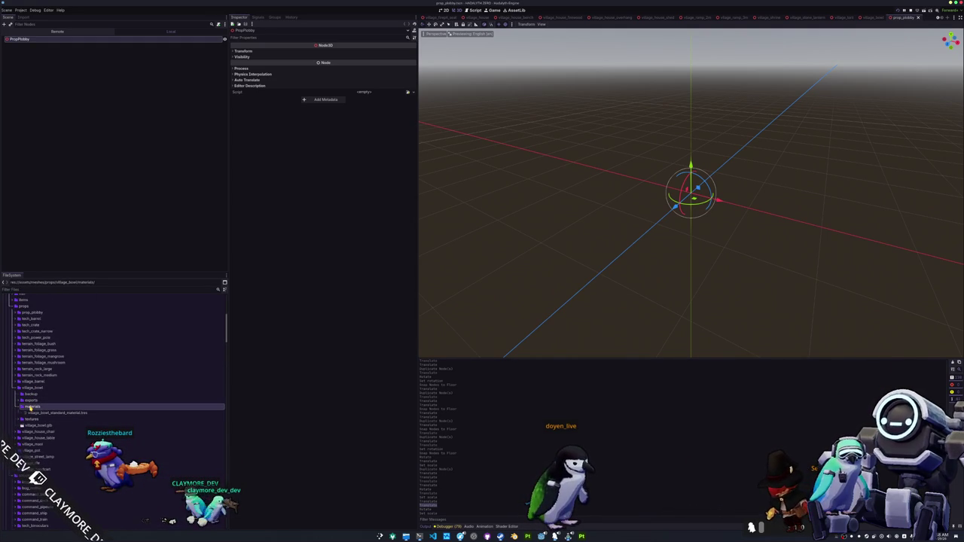
{"action": "double_click", "coordinate": [33, 388]}
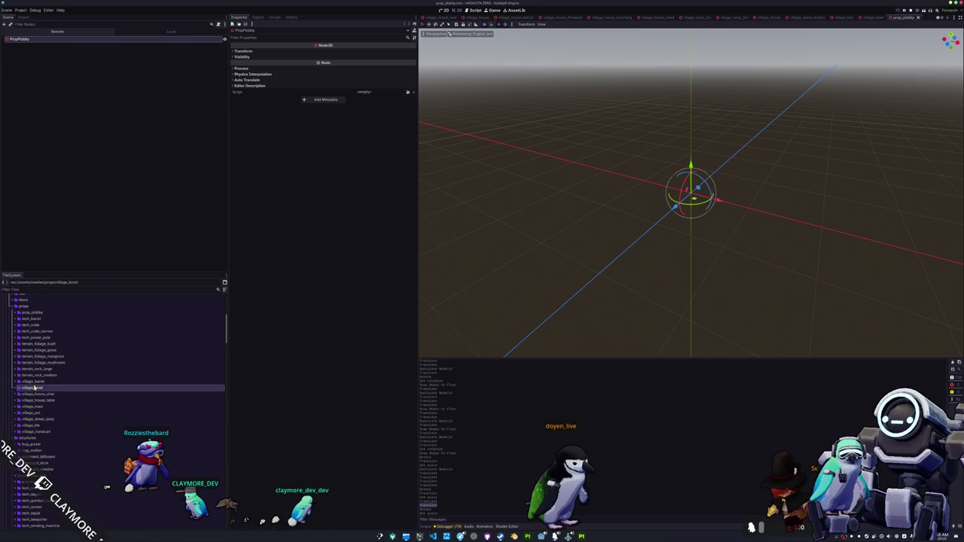
{"action": "double_click", "coordinate": [32, 313]}
{"action": "double_click", "coordinate": [35, 318]}
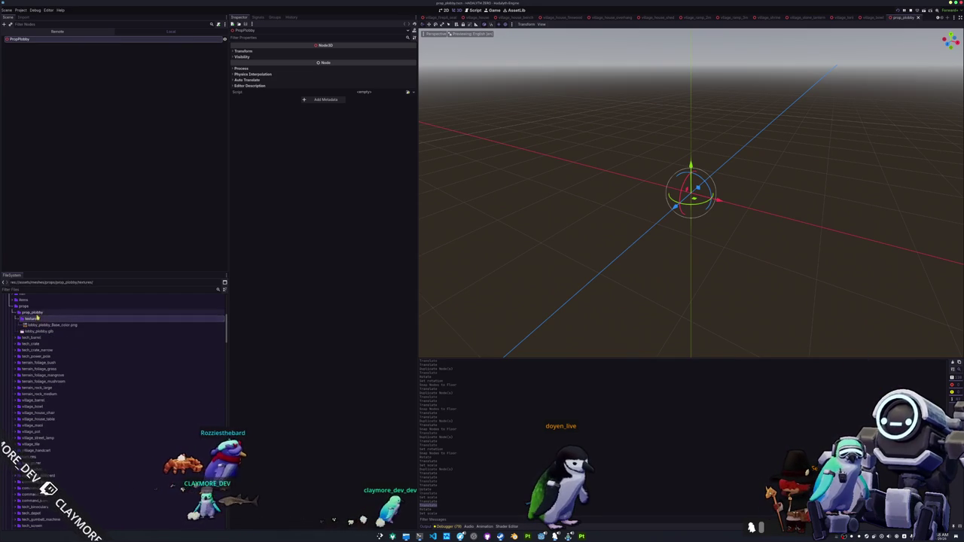
{"action": "left_click", "coordinate": [41, 325]}
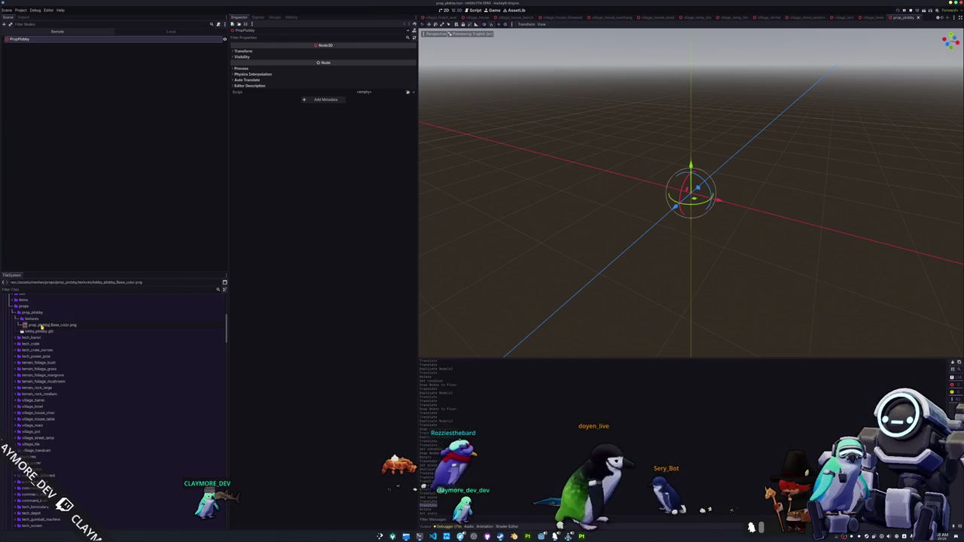
{"action": "left_click", "coordinate": [45, 331]}
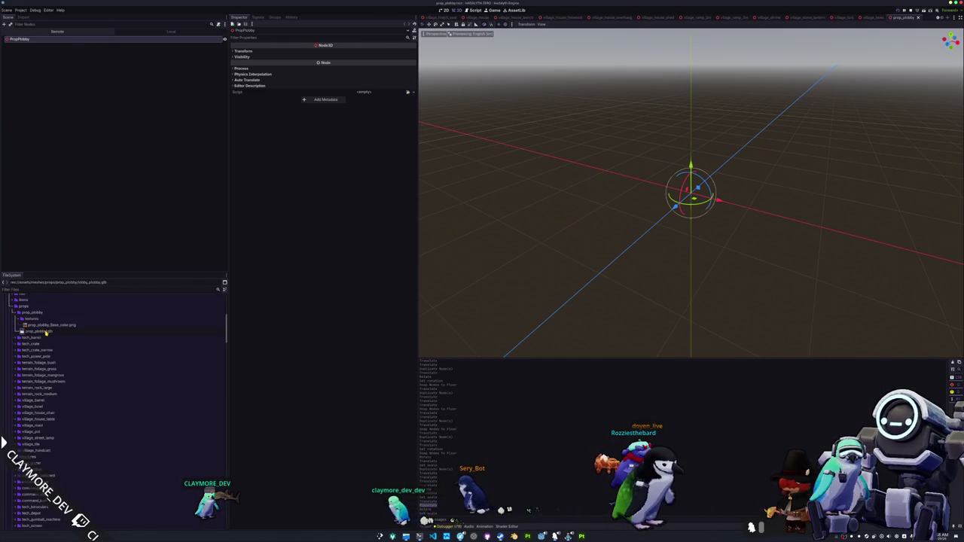
Add a materials folder inside prop_plobby
{"action": "right_click", "coordinate": [35, 313]}
{"action": "mouse_move", "coordinate": [55, 317]}
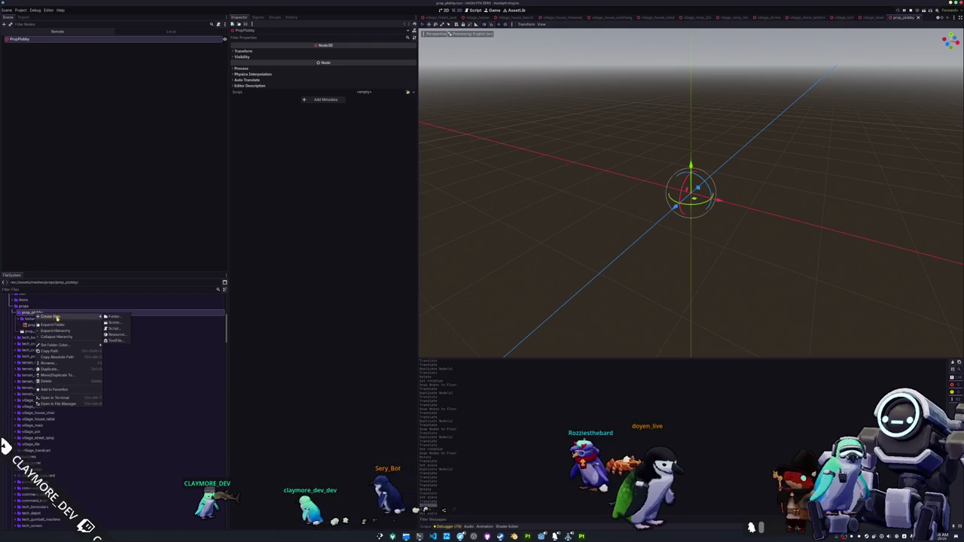
{"action": "left_click", "coordinate": [120, 336]}
{"action": "key", "text": "Escape"}
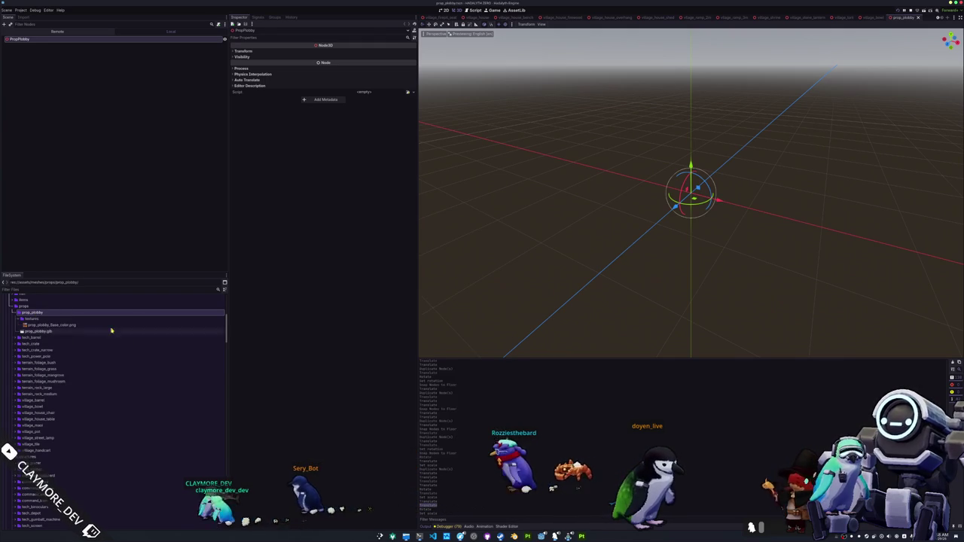
{"action": "right_click", "coordinate": [49, 315]}
{"action": "mouse_move", "coordinate": [83, 317]}
{"action": "left_click", "coordinate": [130, 317]}
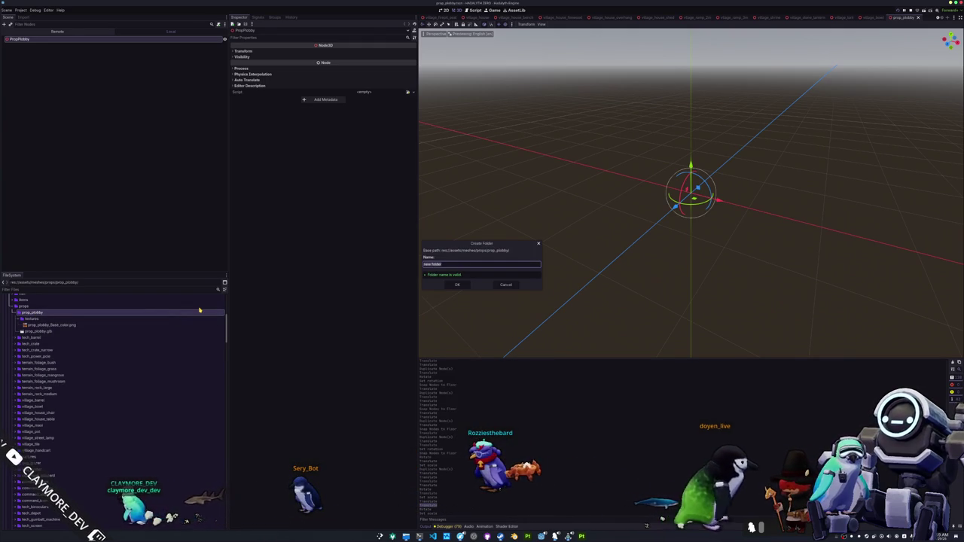
{"action": "key", "text": "Return"}
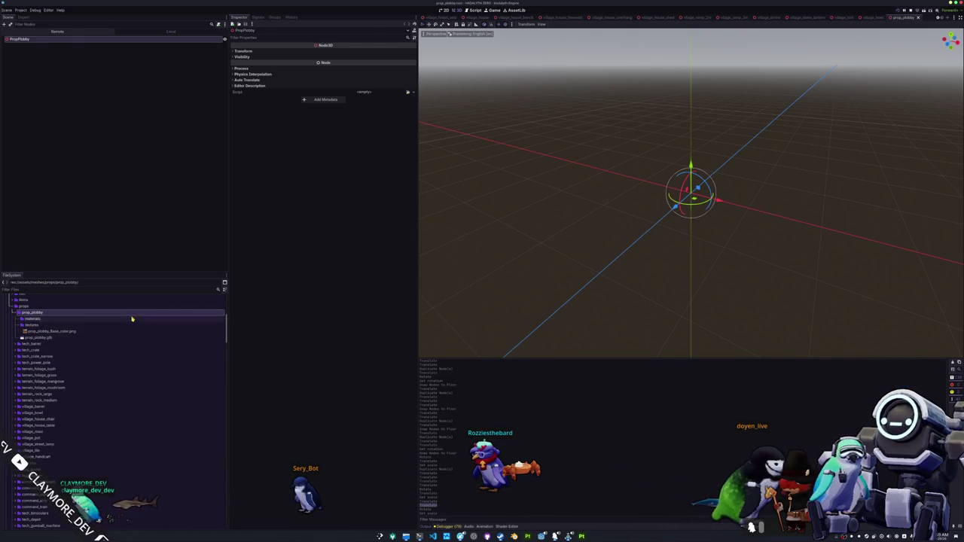
{"action": "right_click", "coordinate": [71, 321]}
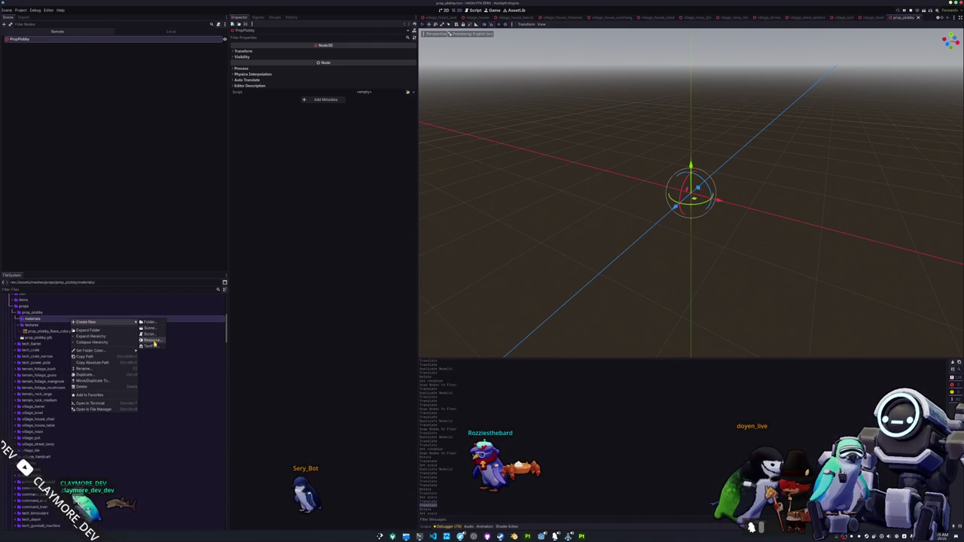
Save a StandardMaterial3D in materials with the prop_plobby base colour albedo and specular disabled
{"action": "left_click", "coordinate": [152, 340]}
{"action": "key", "text": "Return"}
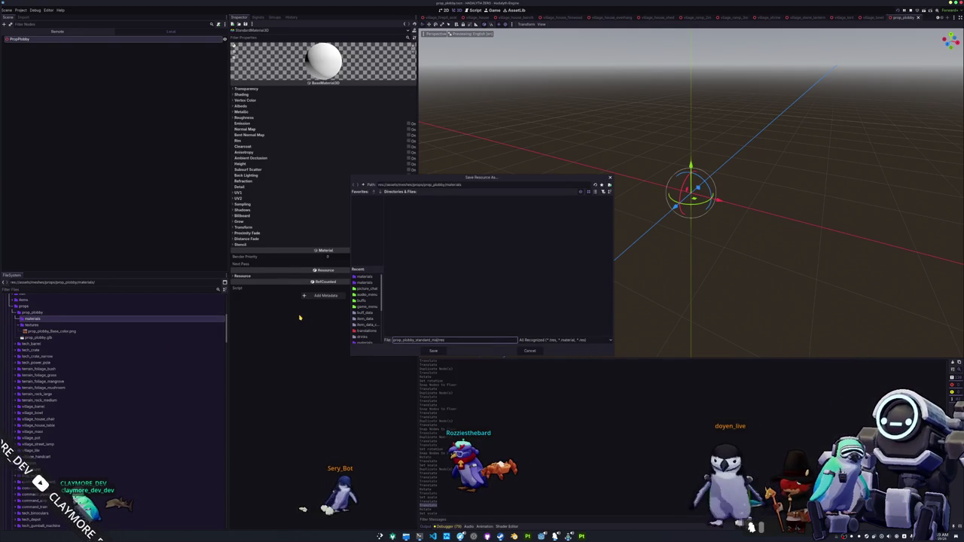
{"action": "key", "text": "Return"}
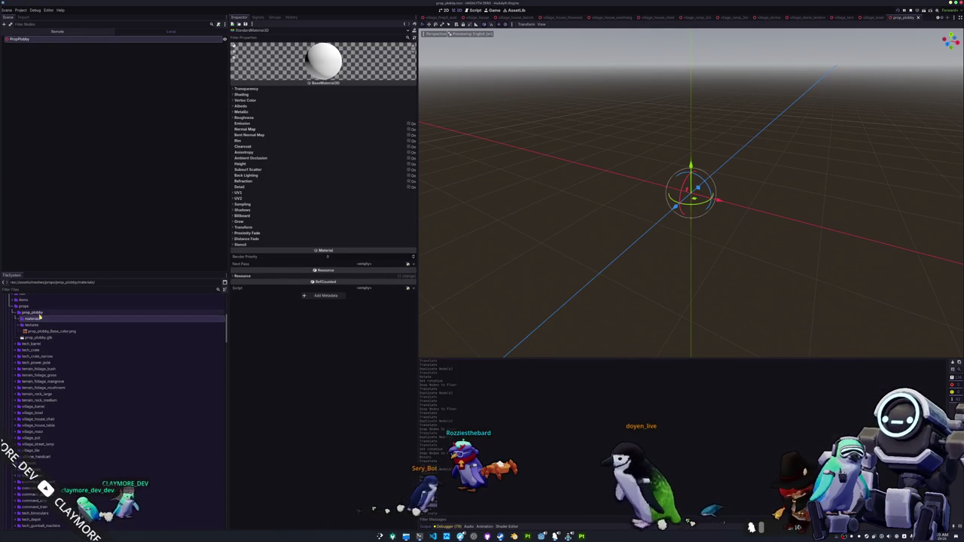
{"action": "left_click", "coordinate": [319, 106]}
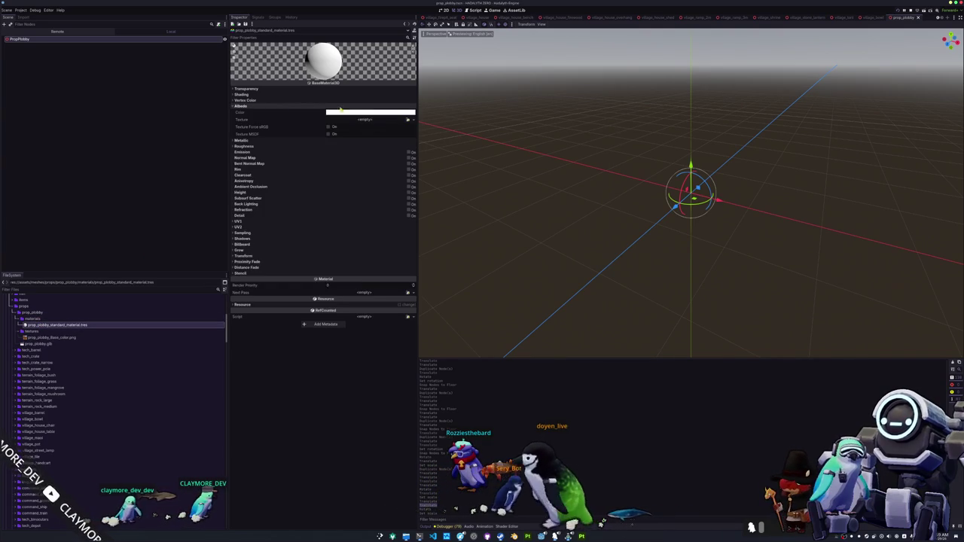
{"action": "left_click", "coordinate": [408, 119]}
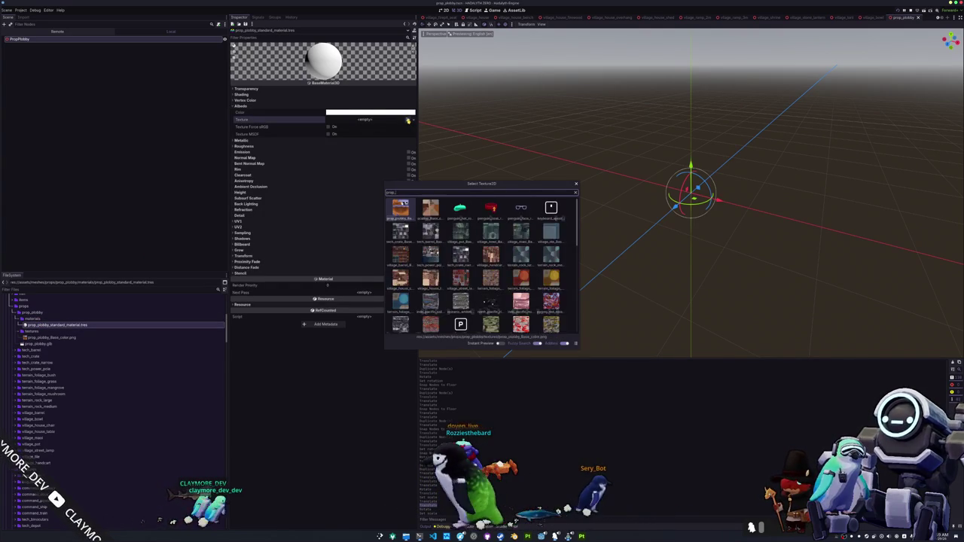
{"action": "key", "text": "Return"}
{"action": "left_click", "coordinate": [266, 100]}
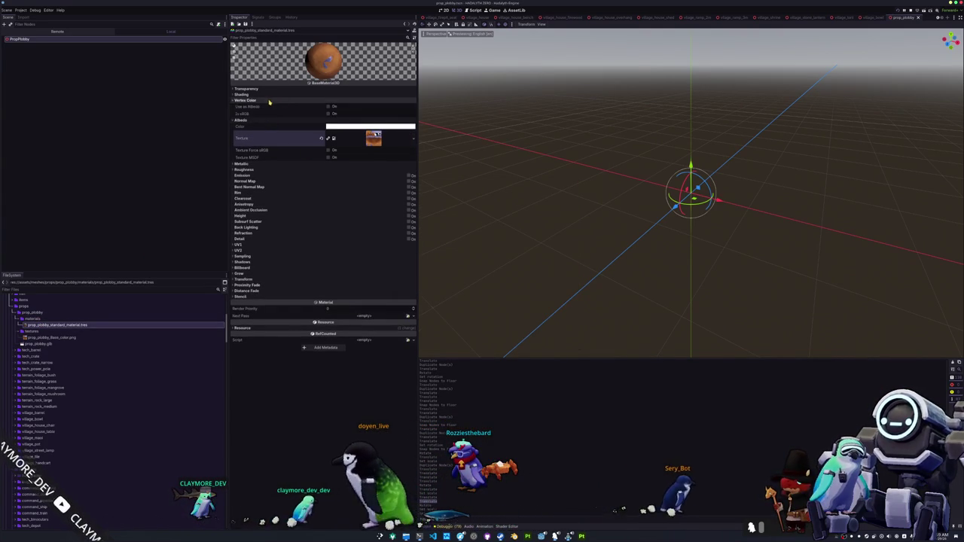
{"action": "left_click", "coordinate": [263, 94]}
{"action": "left_click", "coordinate": [347, 114]}
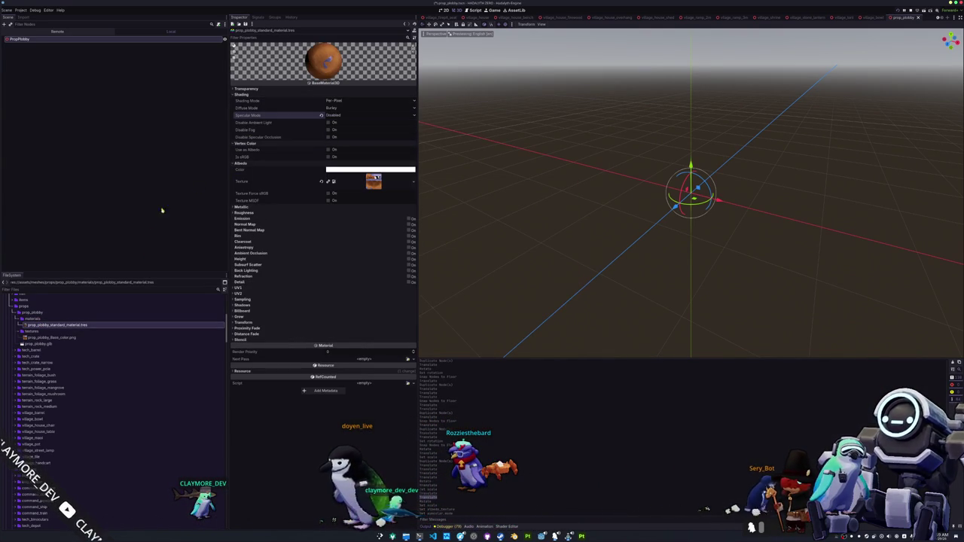
Add prop_plobby.glb, make its children editable, and give Suzanne the material as override
{"action": "left_click_drag", "start_coordinate": [40, 343], "coordinate": [99, 103]}
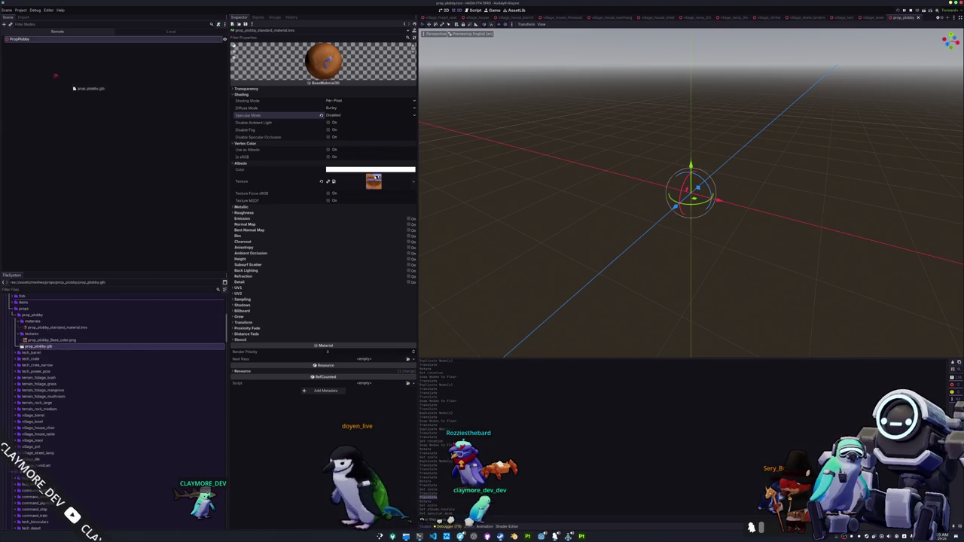
{"action": "left_click_drag", "start_coordinate": [18, 41], "coordinate": [20, 42]}
{"action": "right_click", "coordinate": [29, 46]}
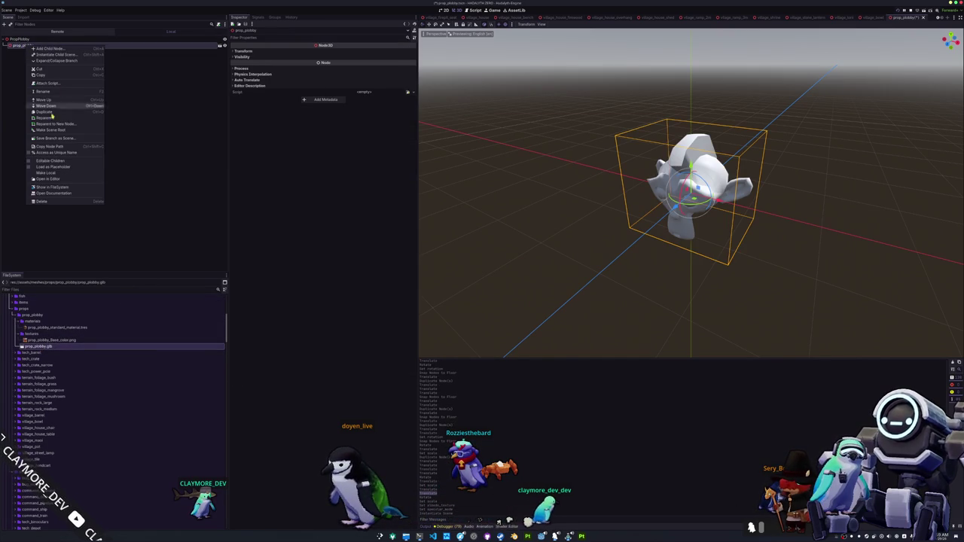
{"action": "left_click", "coordinate": [59, 162]}
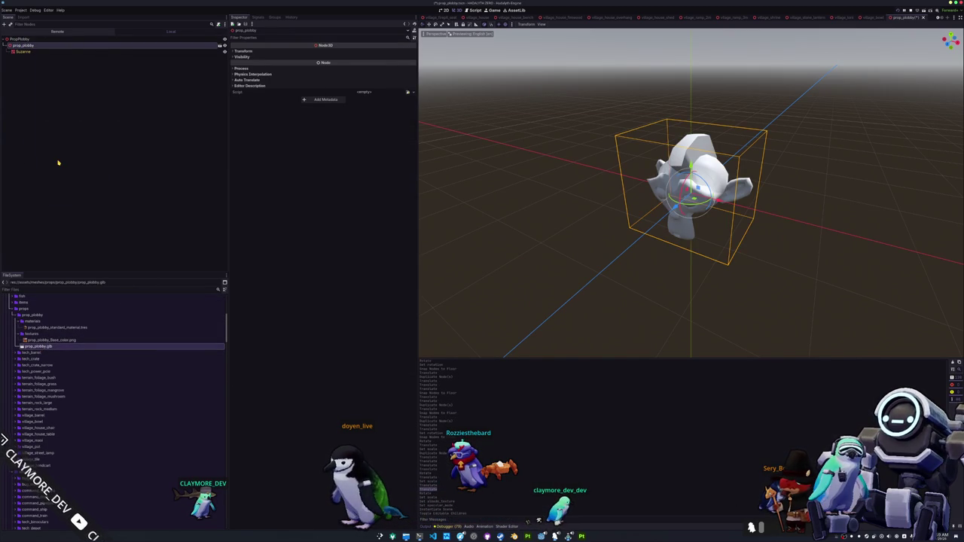
{"action": "left_click", "coordinate": [43, 52]}
{"action": "left_click", "coordinate": [251, 84]}
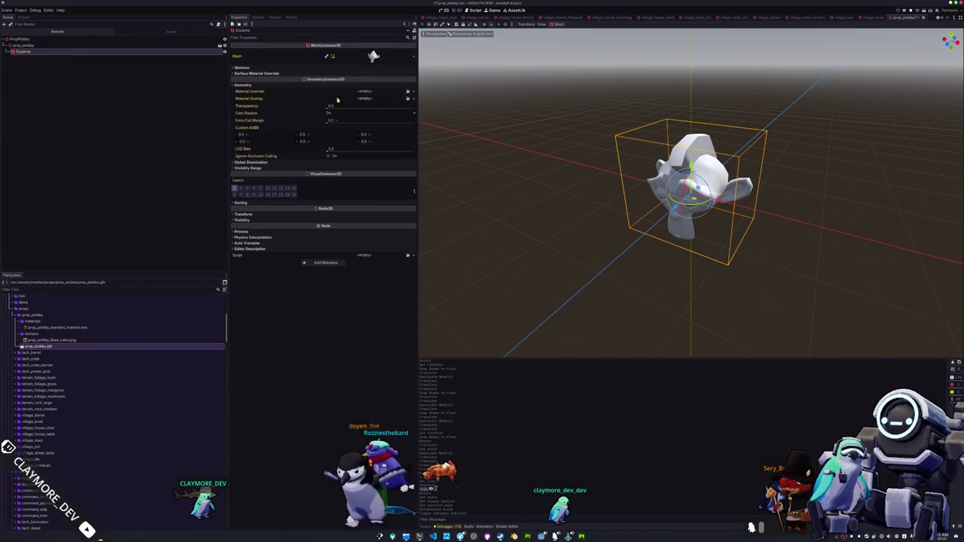
{"action": "left_click", "coordinate": [407, 94]}
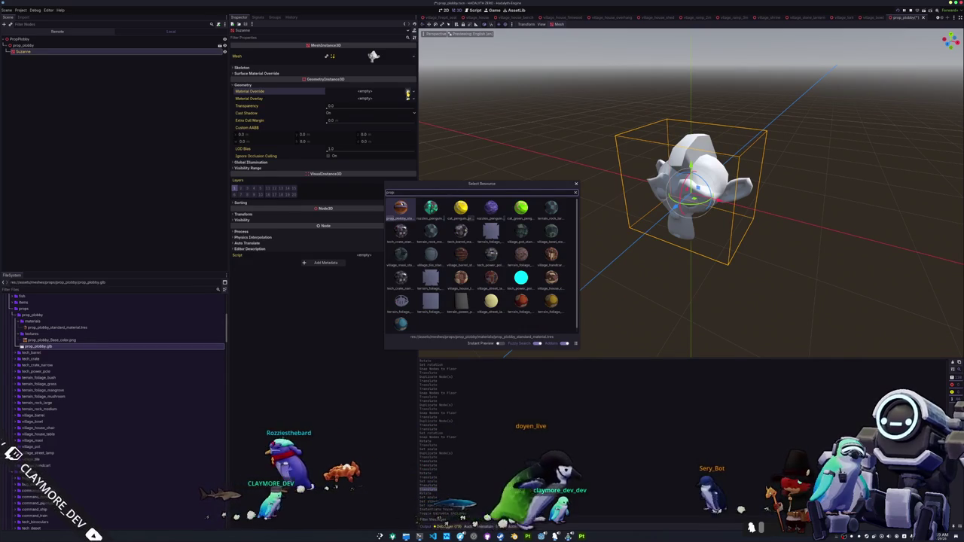
{"action": "key", "text": "Return"}
Quick-open the village main scene
{"action": "scroll", "coordinate": [533, 204], "scroll_direction": "down", "scroll_amount": 3}
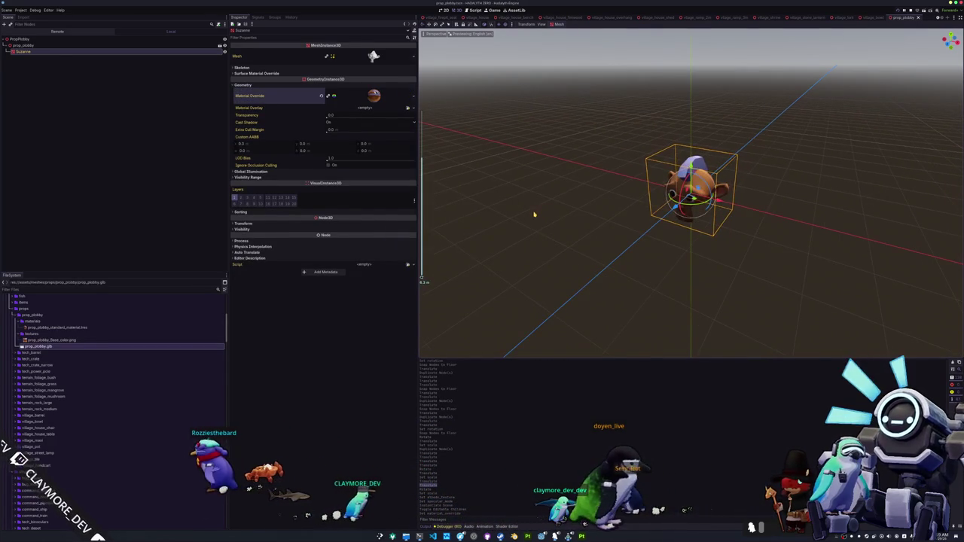
{"action": "key", "text": "ctrl+shift+o"}
{"action": "key", "text": "Return"}
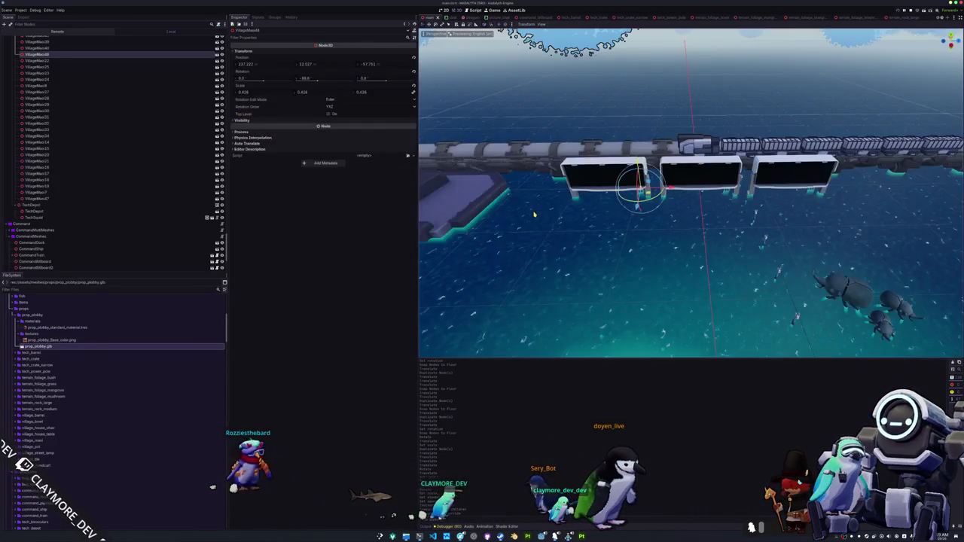
Add a Node3D child under TerrainStructures by searching node3d in Add Child Node
{"action": "scroll", "coordinate": [534, 214], "scroll_direction": "up", "scroll_amount": 5}
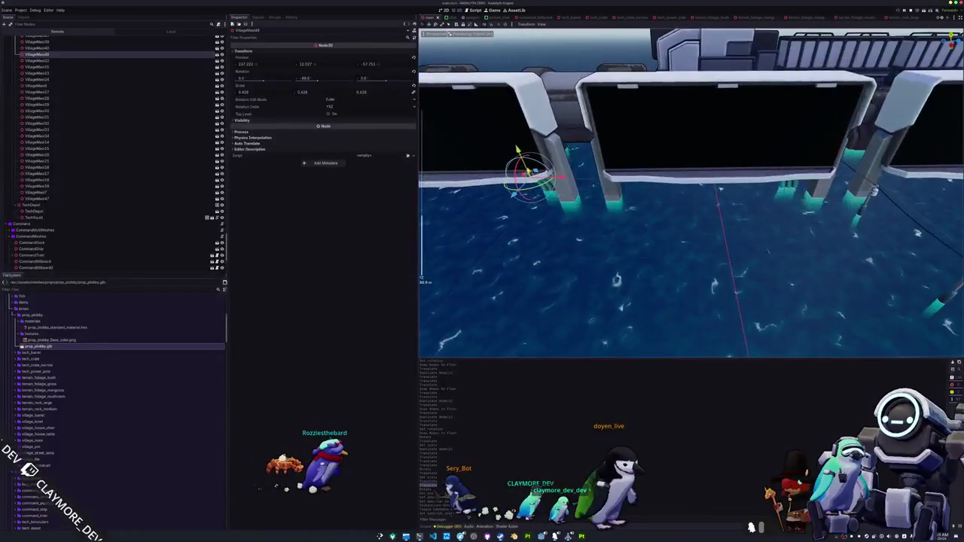
{"action": "scroll", "coordinate": [613, 230], "scroll_direction": "up", "scroll_amount": 5}
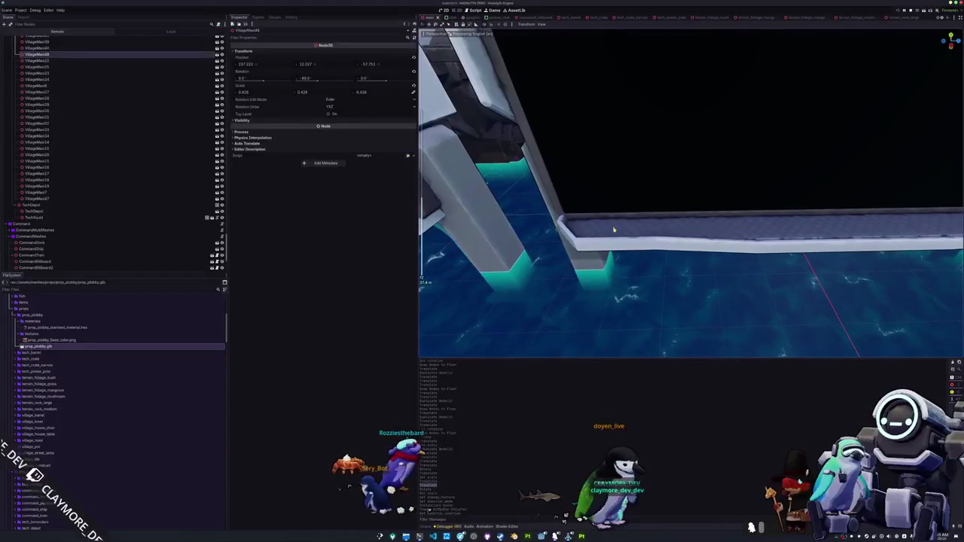
{"action": "scroll", "coordinate": [614, 229], "scroll_direction": "down", "scroll_amount": 5}
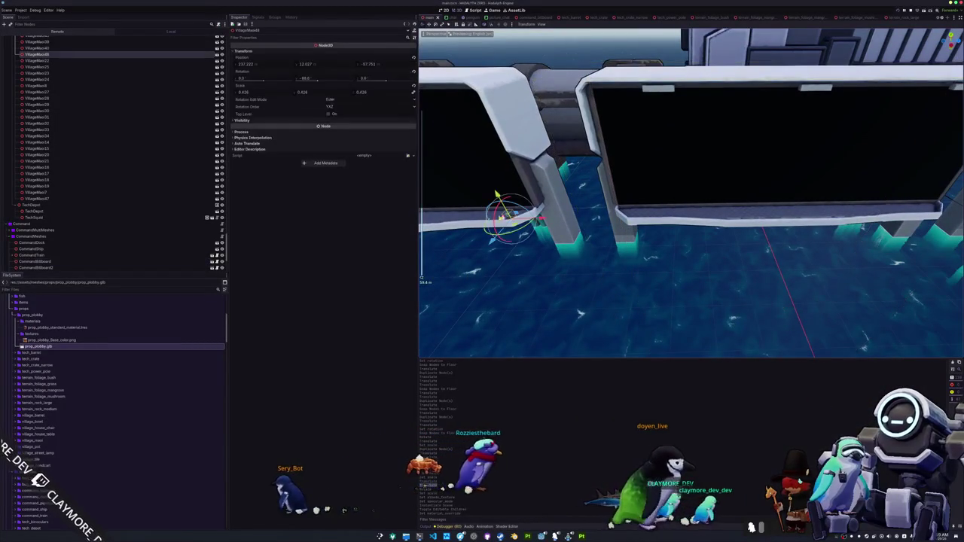
{"action": "scroll", "coordinate": [65, 188], "scroll_direction": "up", "scroll_amount": 5}
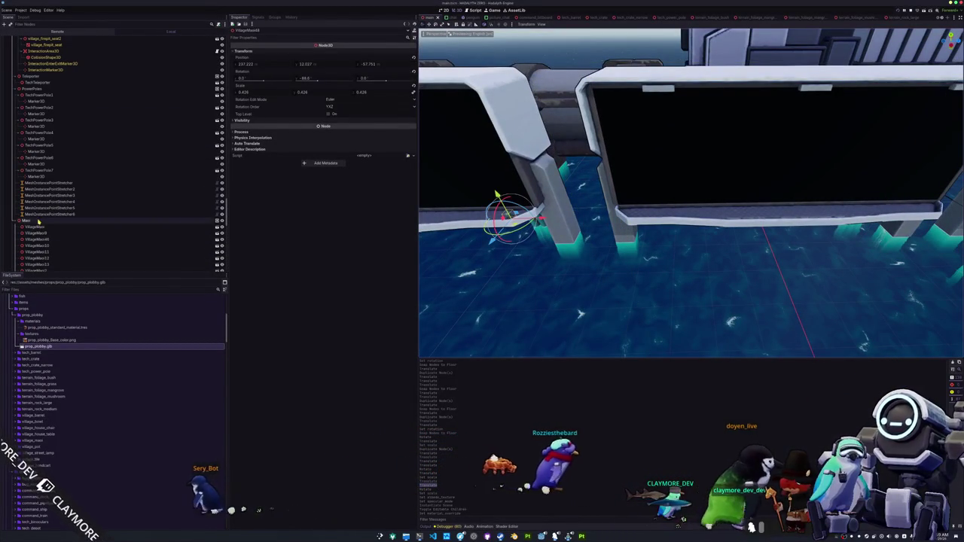
{"action": "scroll", "coordinate": [13, 226], "scroll_direction": "down", "scroll_amount": 10}
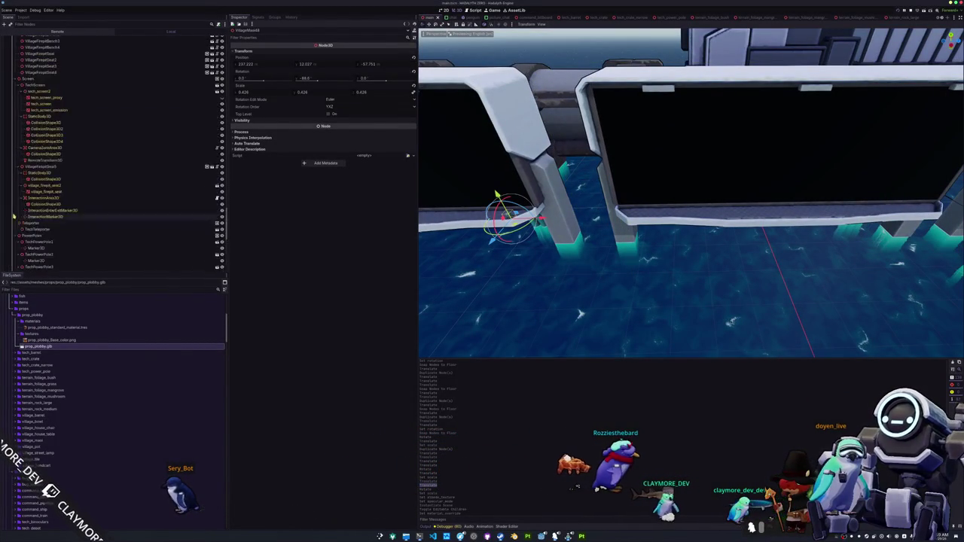
{"action": "scroll", "coordinate": [22, 151], "scroll_direction": "up", "scroll_amount": 10}
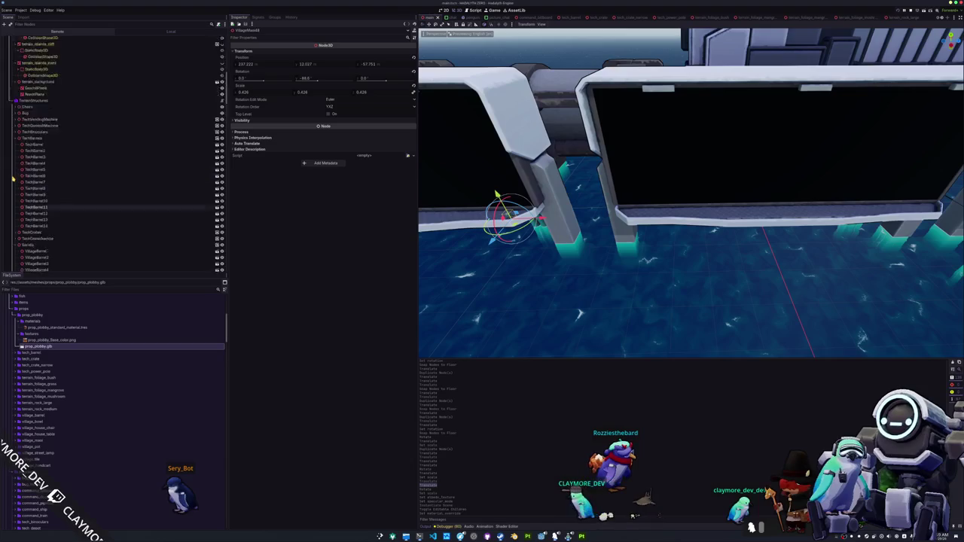
{"action": "right_click", "coordinate": [33, 130]}
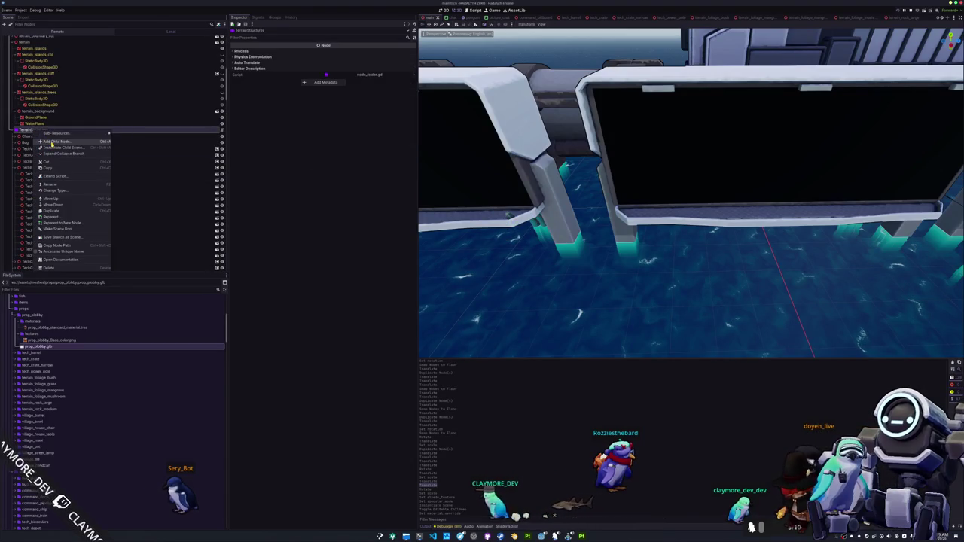
{"action": "left_click", "coordinate": [53, 143]}
{"action": "type", "text": "node"}
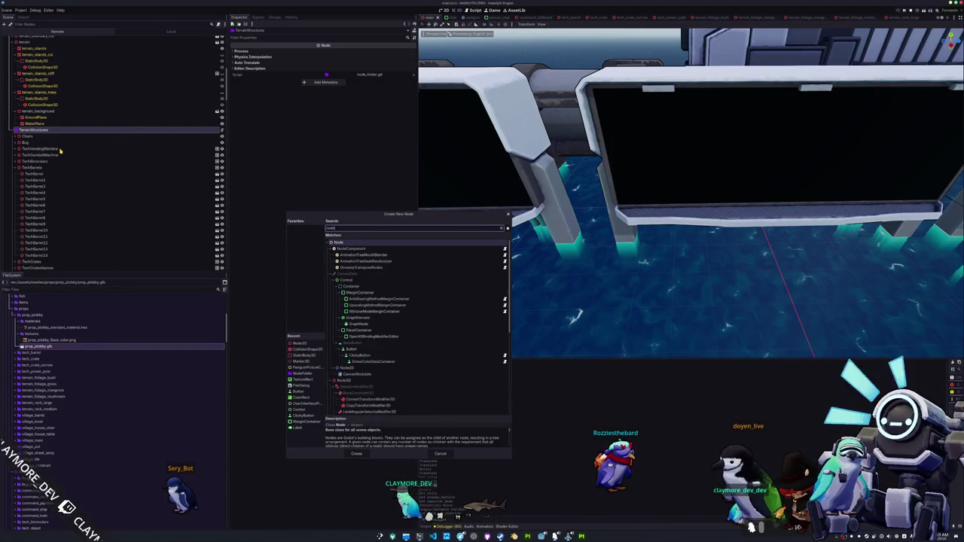
{"action": "type", "text": "3d"}
{"action": "key", "text": "Return"}
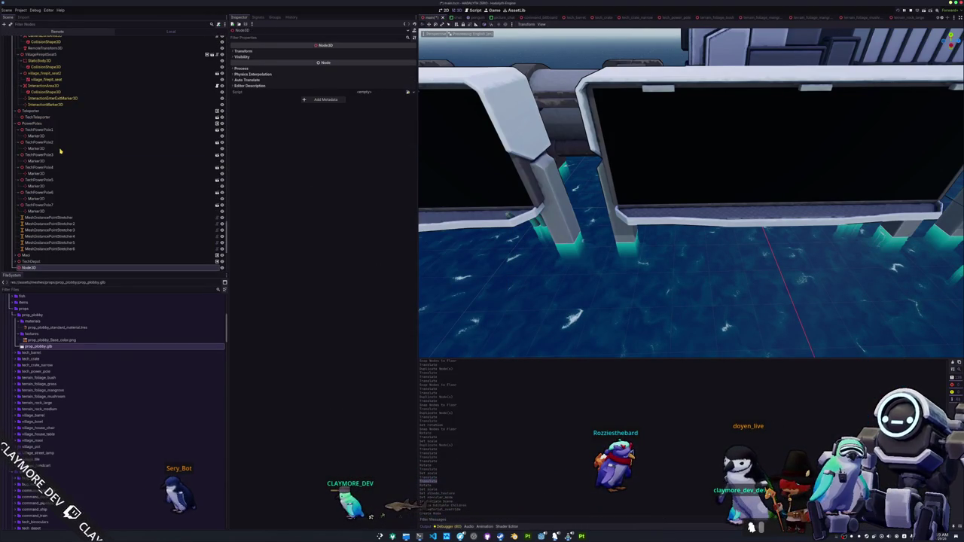
Name the new Node3D 'Props' and instance prop_plobby.tscn as its child
{"action": "key", "text": "Return"}
{"action": "mouse_move", "coordinate": [25, 340]}
{"action": "left_mouse_down"}
{"action": "mouse_move", "coordinate": [64, 382]}
{"action": "mouse_move", "coordinate": [46, 404]}
{"action": "mouse_move", "coordinate": [43, 393]}
{"action": "left_mouse_up"}
{"action": "left_click_drag", "start_coordinate": [34, 349], "coordinate": [53, 357]}
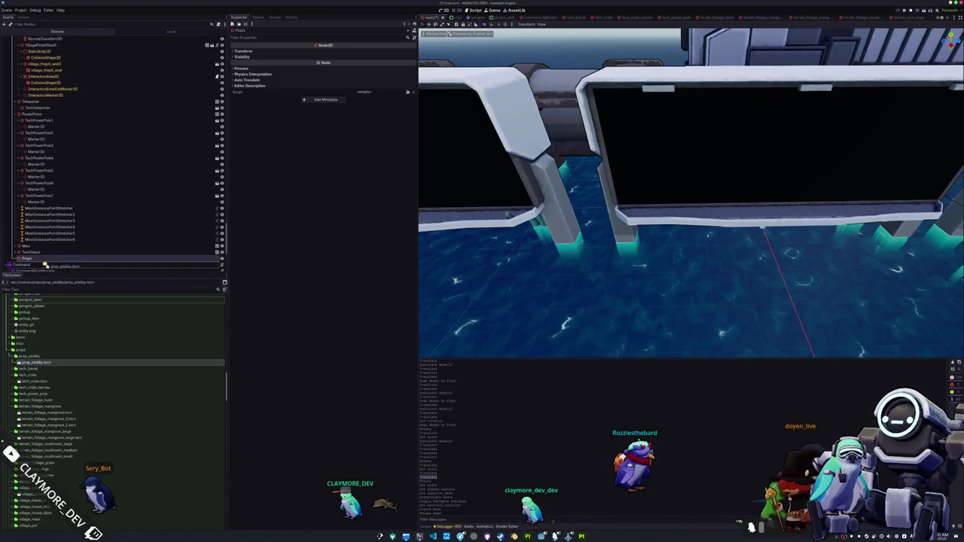
{"action": "scroll", "coordinate": [463, 267], "scroll_direction": "down", "scroll_amount": 5}
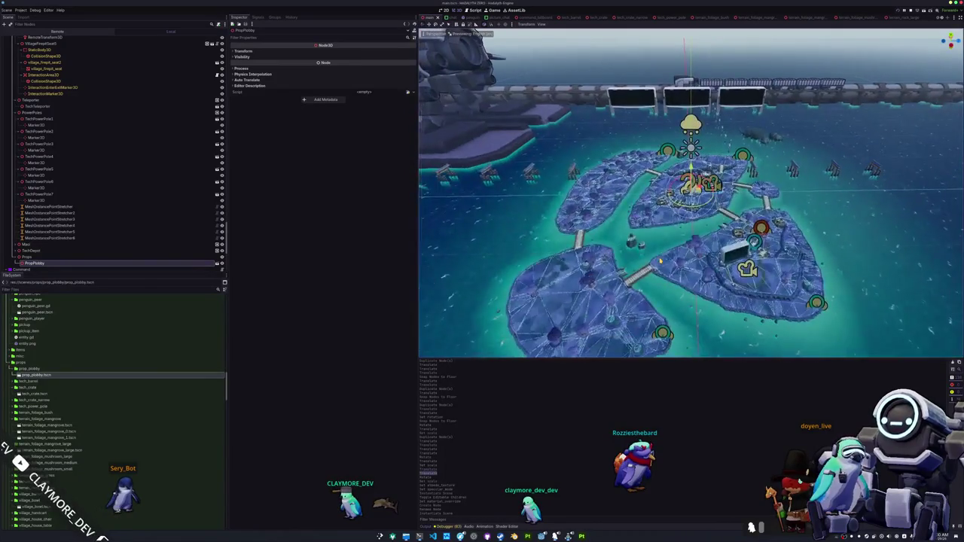
{"action": "left_click_drag", "start_coordinate": [659, 260], "coordinate": [632, 259]}
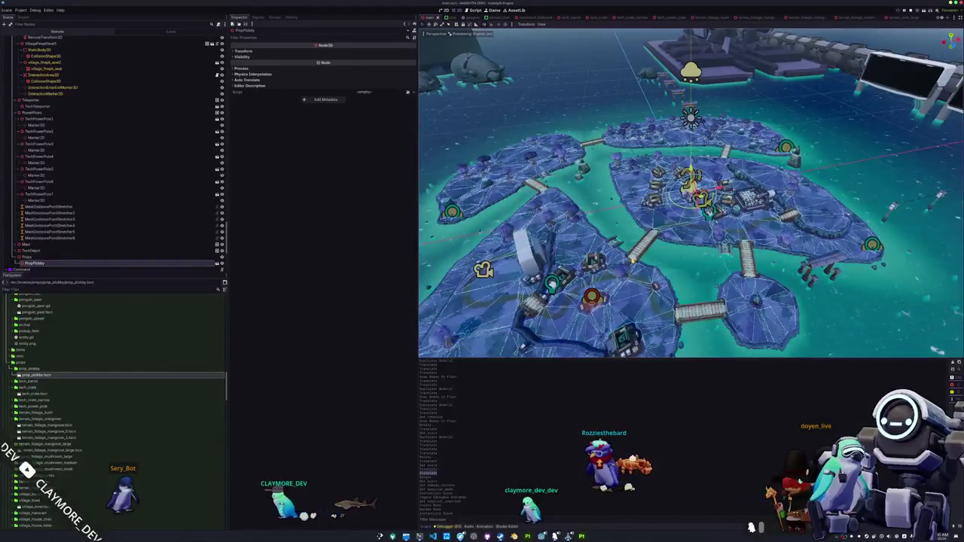
Frame the PropPlobby prop and orbit the view to line up the walkway
{"action": "scroll", "coordinate": [632, 260], "scroll_direction": "up", "scroll_amount": 3}
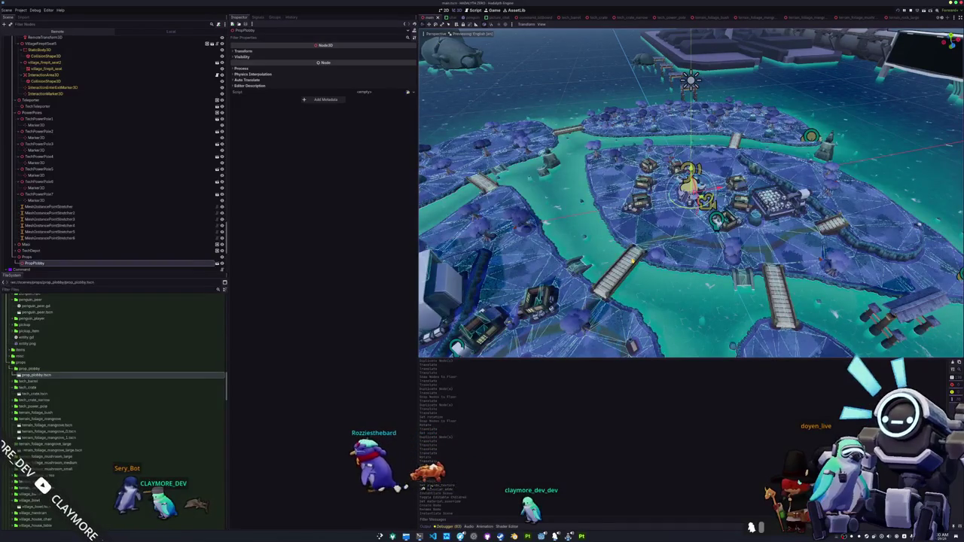
{"action": "scroll", "coordinate": [691, 193], "scroll_direction": "up", "scroll_amount": 4}
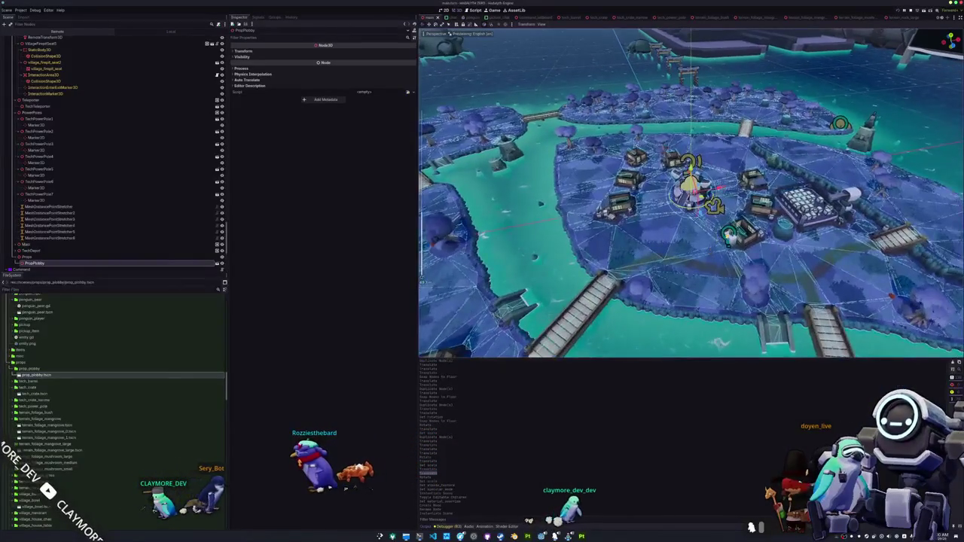
{"action": "scroll", "coordinate": [690, 193], "scroll_direction": "down", "scroll_amount": 2}
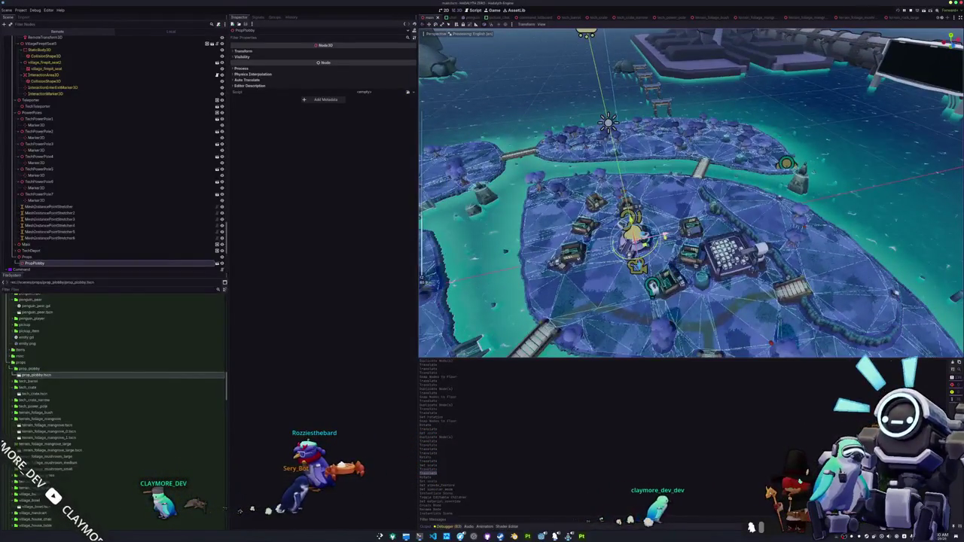
{"action": "key", "text": "f"}
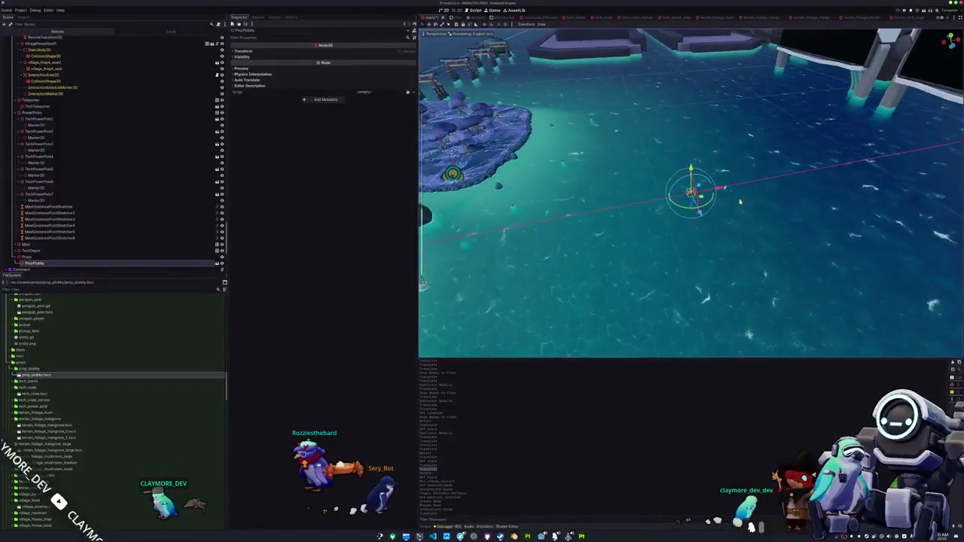
{"action": "left_click_drag", "start_coordinate": [713, 212], "coordinate": [615, 224]}
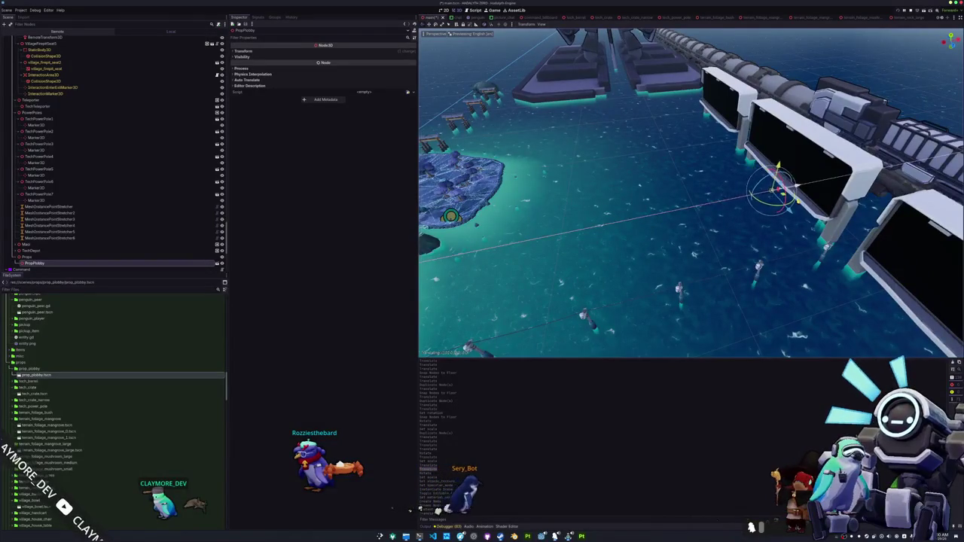
{"action": "scroll", "coordinate": [690, 193], "scroll_direction": "up", "scroll_amount": 3}
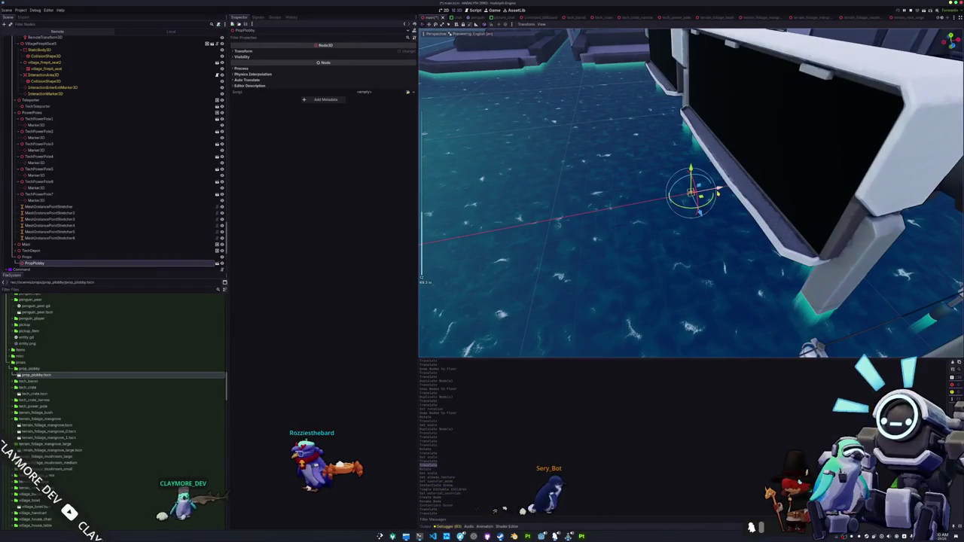
{"action": "left_click_drag", "start_coordinate": [690, 193], "coordinate": [576, 198]}
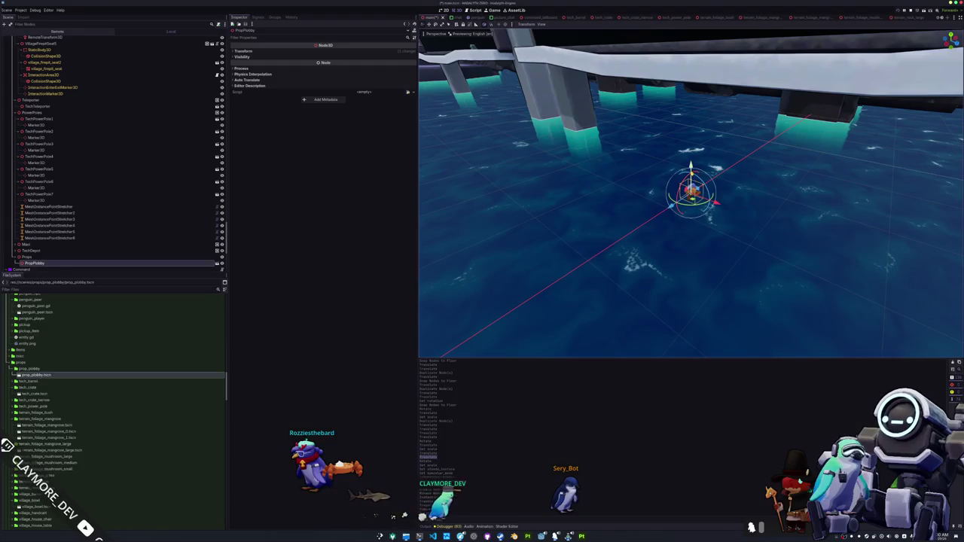
{"action": "left_click_drag", "start_coordinate": [576, 199], "coordinate": [512, 204]}
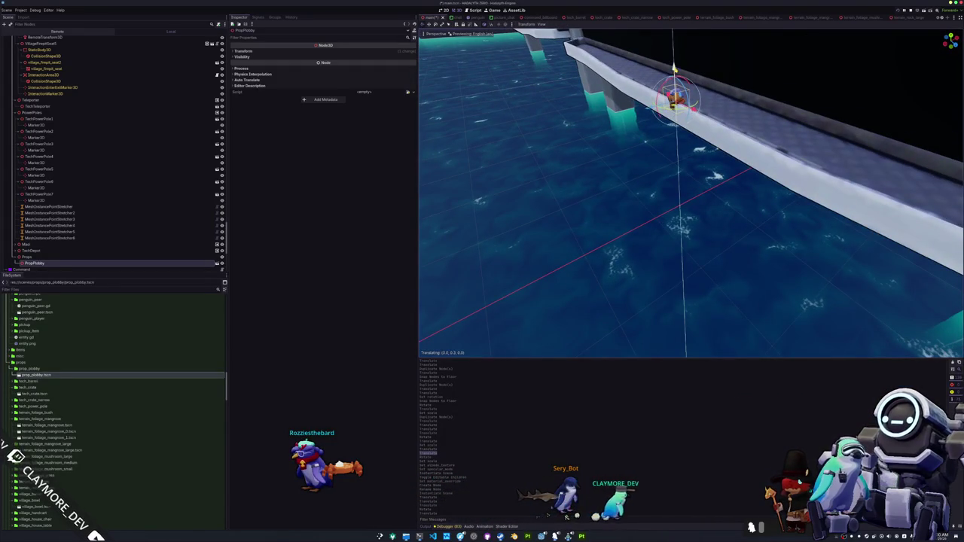
Rotate PropPlobby about -35.2° and slide it 2 units along X on the walkway
{"action": "key", "text": "f"}
{"action": "key", "text": "r"}
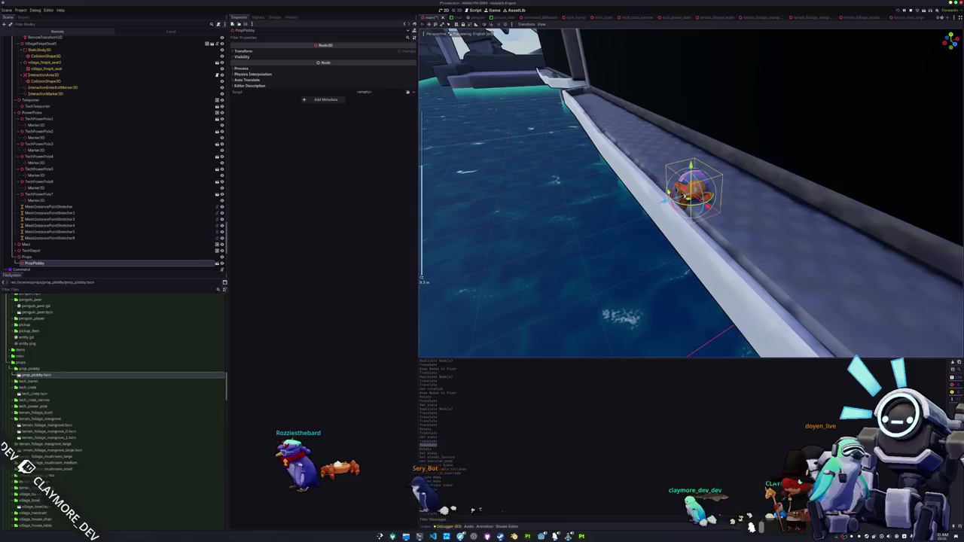
{"action": "mouse_move", "coordinate": [573, 199]}
{"action": "left_mouse_down"}
{"action": "mouse_move", "coordinate": [528, 188]}
{"action": "mouse_move", "coordinate": [527, 218]}
{"action": "left_mouse_up"}
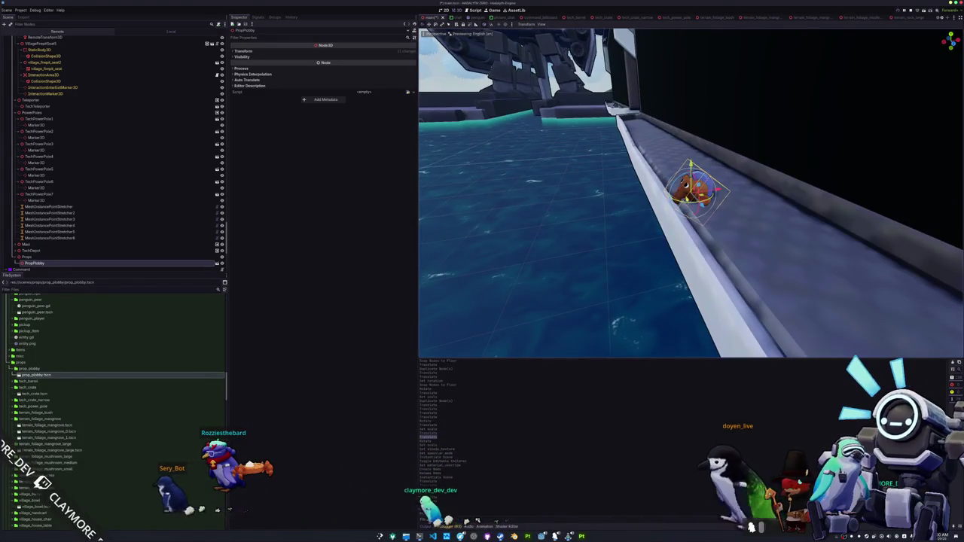
{"action": "mouse_move", "coordinate": [663, 203]}
{"action": "left_mouse_down"}
{"action": "mouse_move", "coordinate": [710, 205]}
{"action": "mouse_move", "coordinate": [556, 172]}
{"action": "mouse_move", "coordinate": [581, 210]}
{"action": "mouse_move", "coordinate": [602, 207]}
{"action": "left_mouse_up"}
{"action": "mouse_move", "coordinate": [683, 189]}
{"action": "left_mouse_down"}
{"action": "mouse_move", "coordinate": [742, 181]}
{"action": "mouse_move", "coordinate": [776, 189]}
{"action": "mouse_move", "coordinate": [589, 207]}
{"action": "mouse_move", "coordinate": [644, 218]}
{"action": "mouse_move", "coordinate": [616, 247]}
{"action": "left_mouse_up"}
{"action": "left_click", "coordinate": [613, 243]}
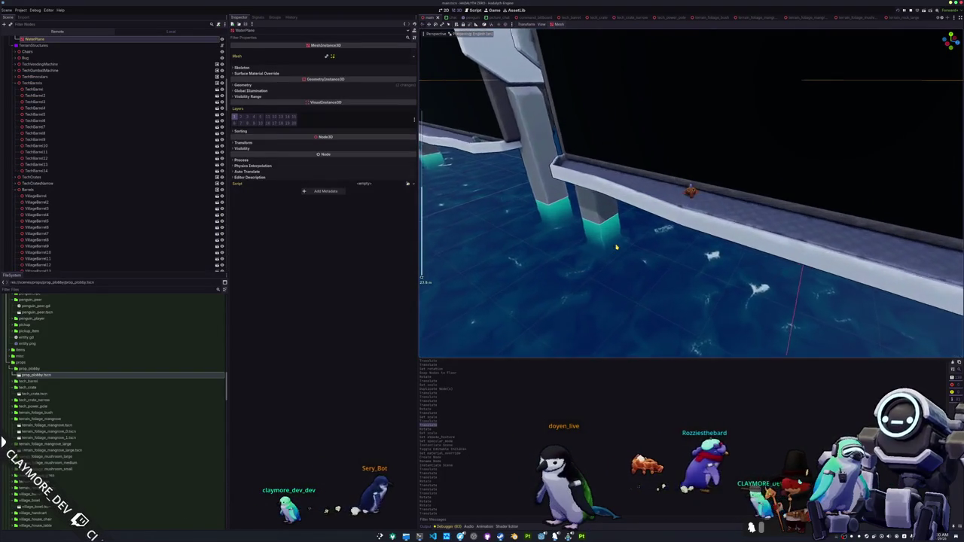
Shift the selected prop further left along the walkway using the X gizmo arrow
{"action": "left_click", "coordinate": [689, 191]}
{"action": "key", "text": "f"}
{"action": "left_click_drag", "start_coordinate": [720, 194], "coordinate": [671, 195]}
Deselect the prop, orbit toward the pillars, and capture a screenshot of the view
{"action": "left_click", "coordinate": [635, 265]}
{"action": "mouse_move", "coordinate": [635, 265]}
{"action": "left_mouse_down"}
{"action": "mouse_move", "coordinate": [593, 250]}
{"action": "mouse_move", "coordinate": [742, 150]}
{"action": "mouse_move", "coordinate": [757, 151]}
{"action": "left_mouse_up"}
{"action": "key", "text": "Print"}
{"action": "key", "text": "Return"}
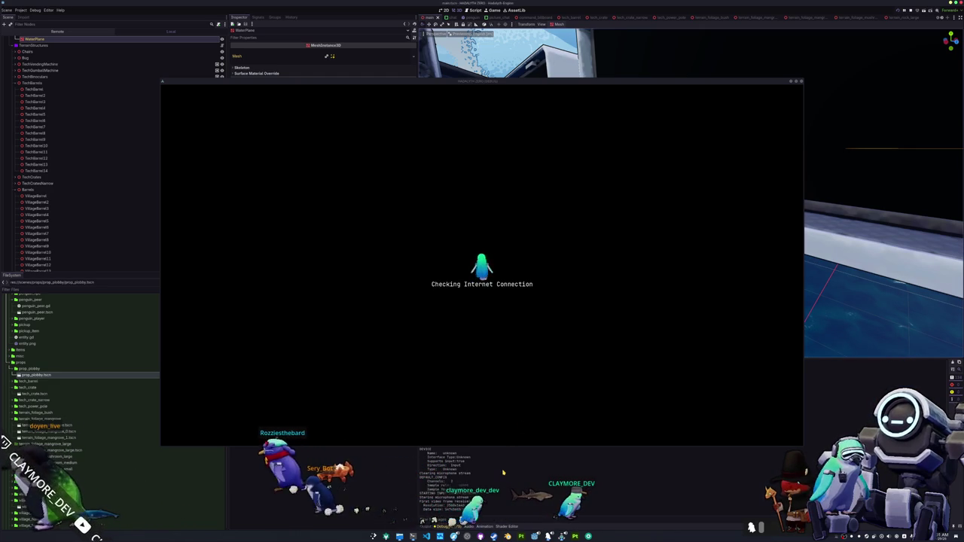
Scroll the 3D viewport to look over the island village again
{"action": "scroll", "coordinate": [678, 189], "scroll_direction": "down", "scroll_amount": 5}
{"action": "scroll", "coordinate": [677, 188], "scroll_direction": "up", "scroll_amount": 5}
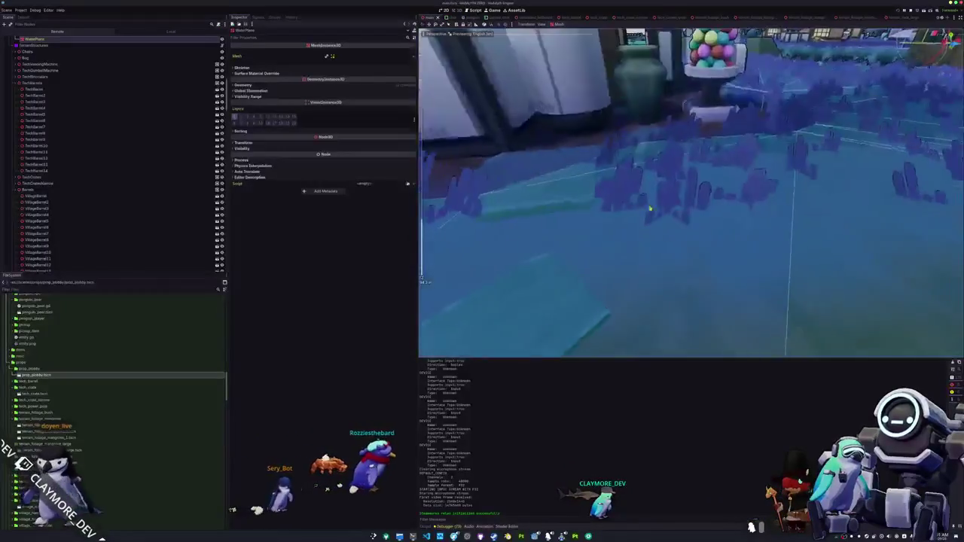
{"action": "scroll", "coordinate": [691, 192], "scroll_direction": "down", "scroll_amount": 5}
{"action": "scroll", "coordinate": [661, 239], "scroll_direction": "up", "scroll_amount": 8}
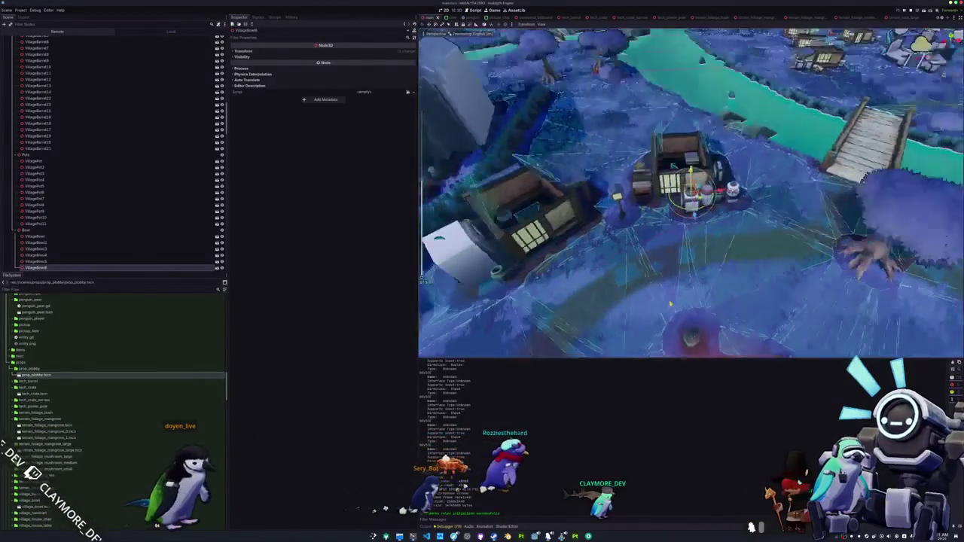
Duplicate a VillageBowl and move the copy into place beside the bridge
{"action": "scroll", "coordinate": [670, 304], "scroll_direction": "down", "scroll_amount": 5}
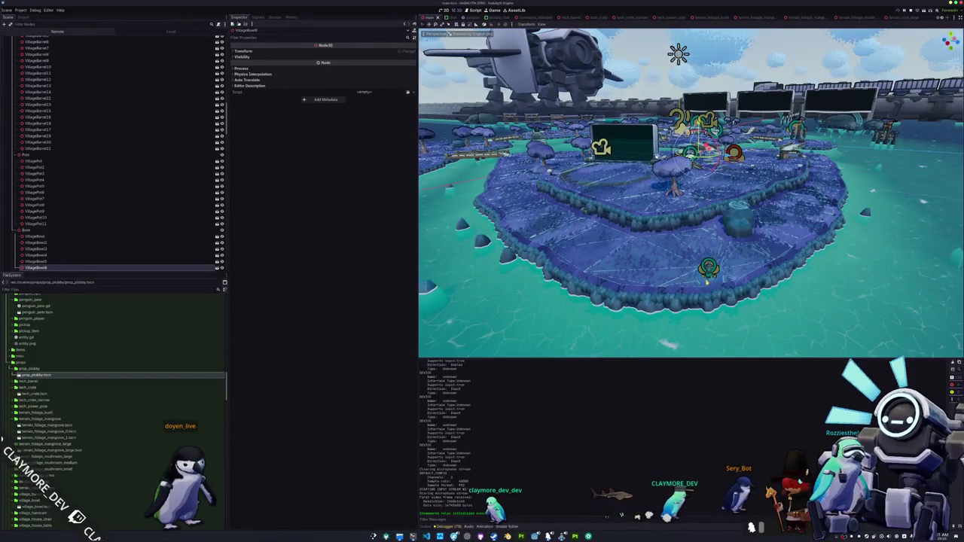
{"action": "key", "text": "ctrl+d"}
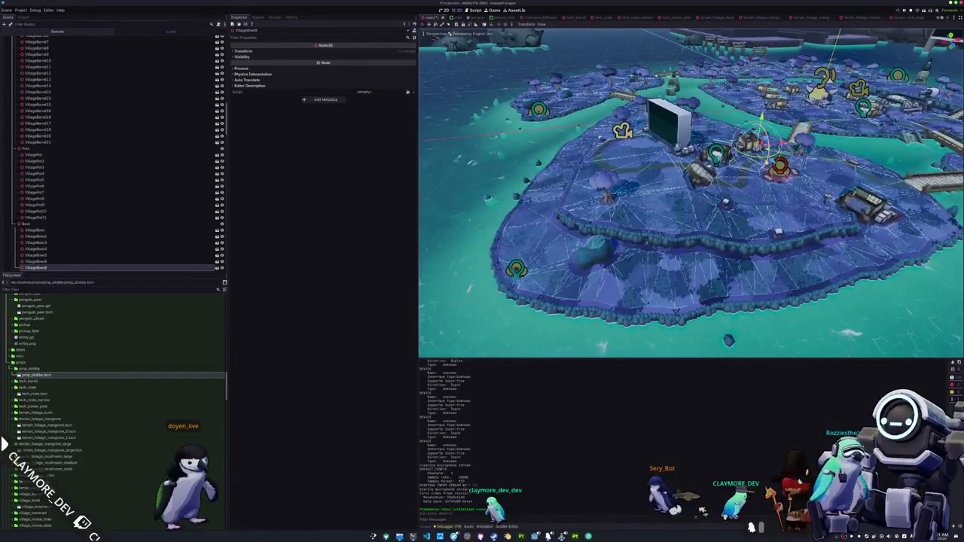
{"action": "key", "text": "g"}
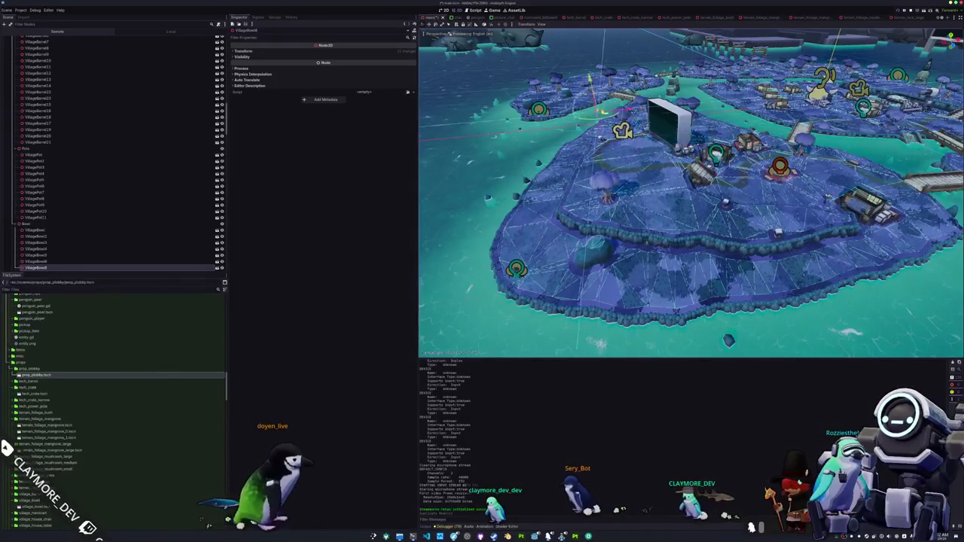
{"action": "key", "text": "f"}
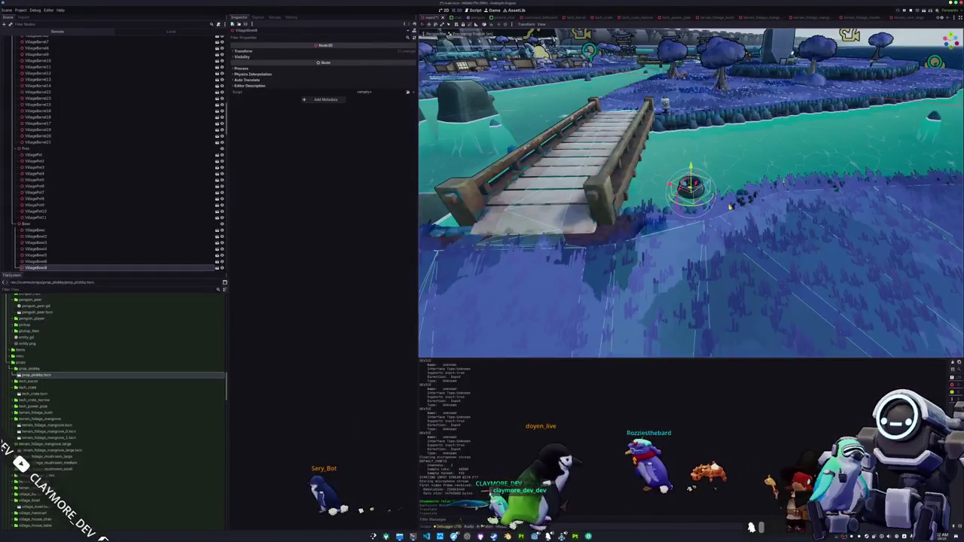
{"action": "scroll", "coordinate": [730, 206], "scroll_direction": "up", "scroll_amount": 3}
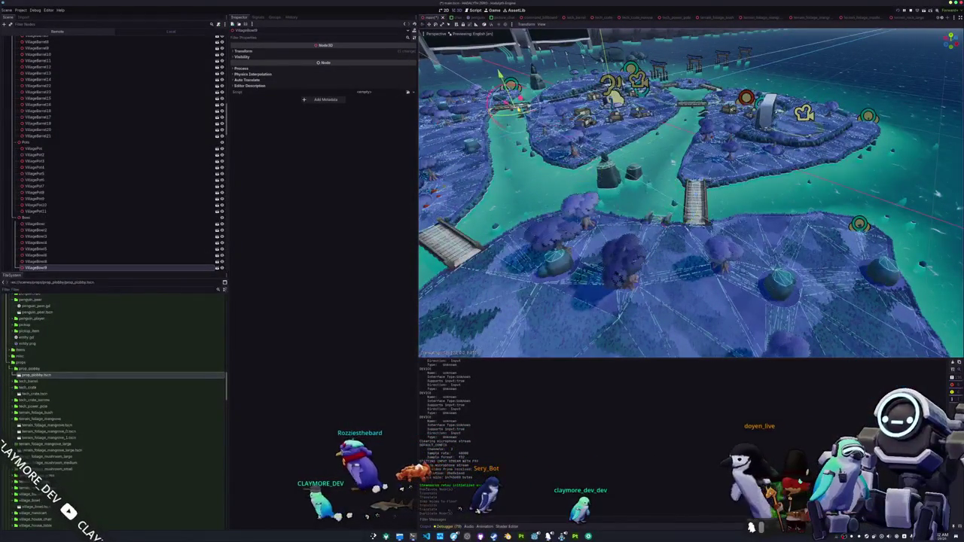
{"action": "key", "text": "f"}
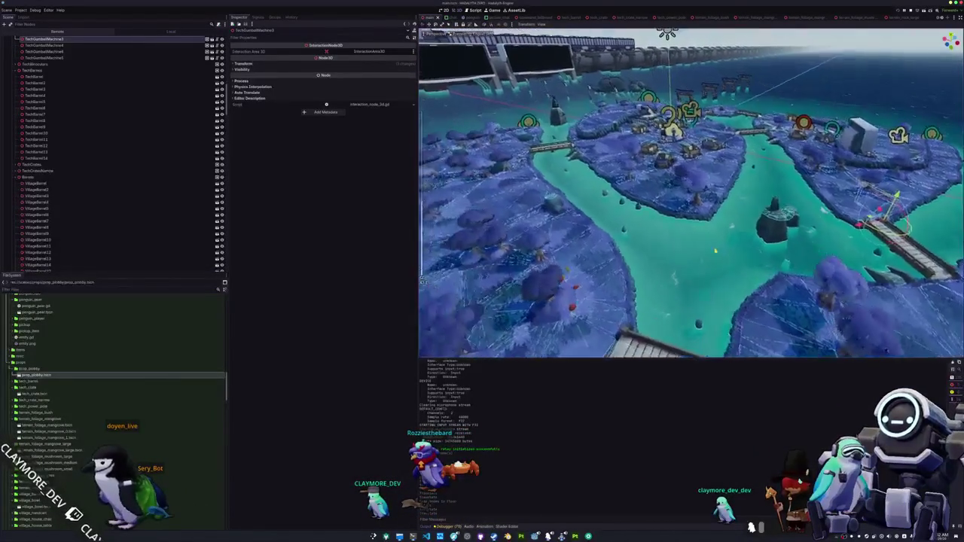
Select Barrels, collapse TechBarrels, and show GrassMultiMeshPlacerCache properties in the Inspector
{"action": "left_click", "coordinate": [55, 177]}
{"action": "left_click", "coordinate": [273, 18]}
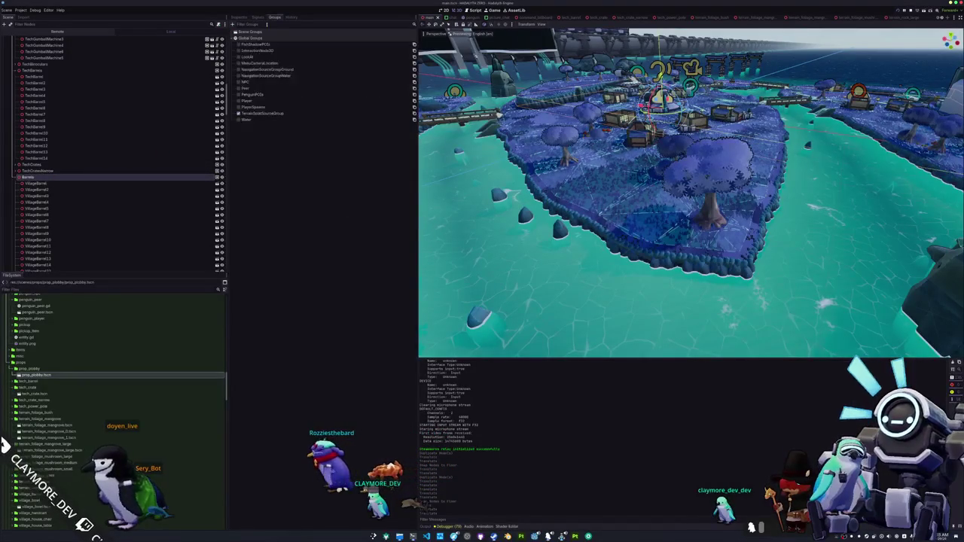
{"action": "scroll", "coordinate": [75, 166], "scroll_direction": "up", "scroll_amount": 5}
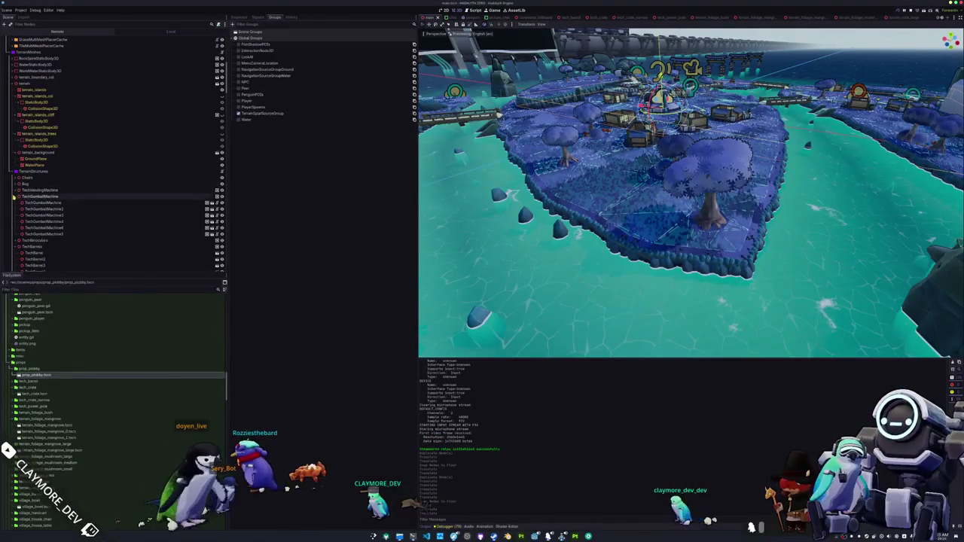
{"action": "left_click", "coordinate": [15, 209]}
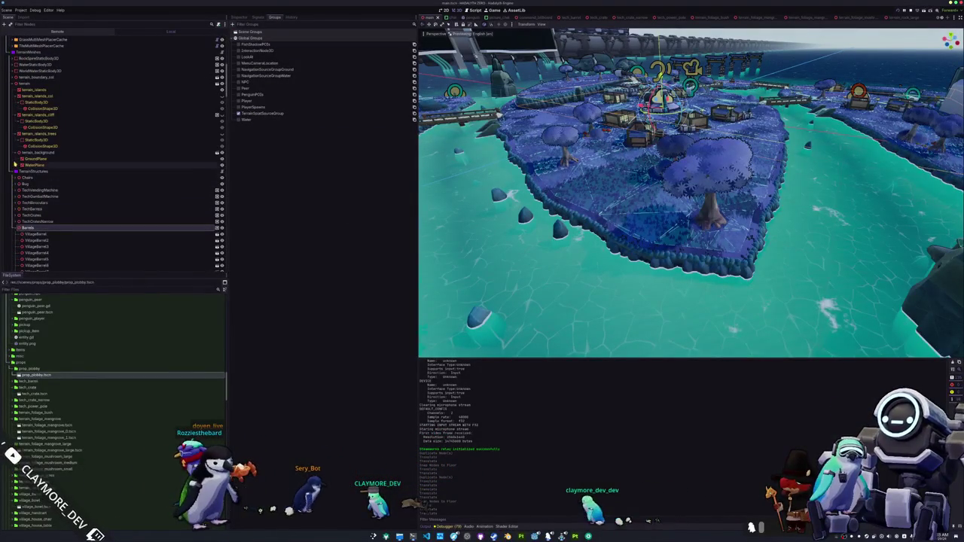
{"action": "scroll", "coordinate": [15, 151], "scroll_direction": "up", "scroll_amount": 5}
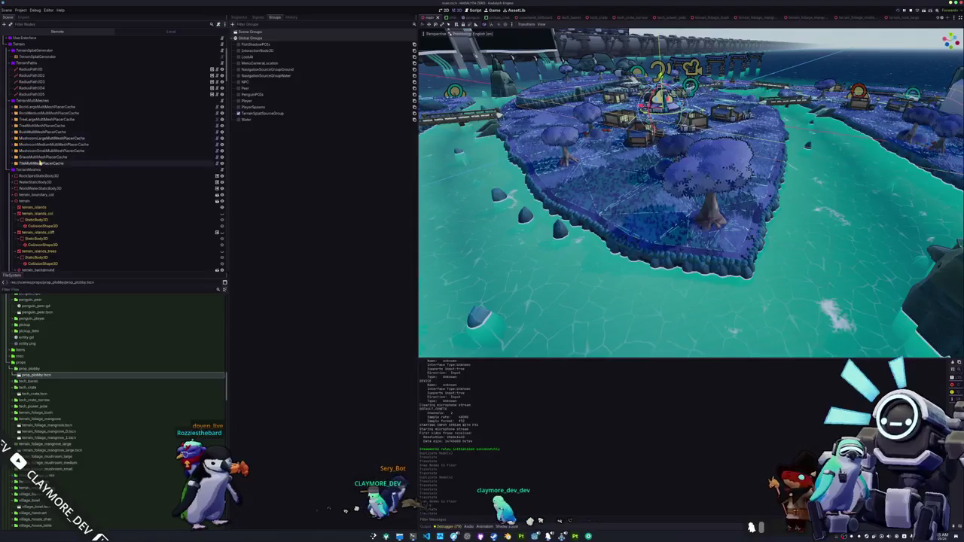
{"action": "left_click", "coordinate": [239, 16]}
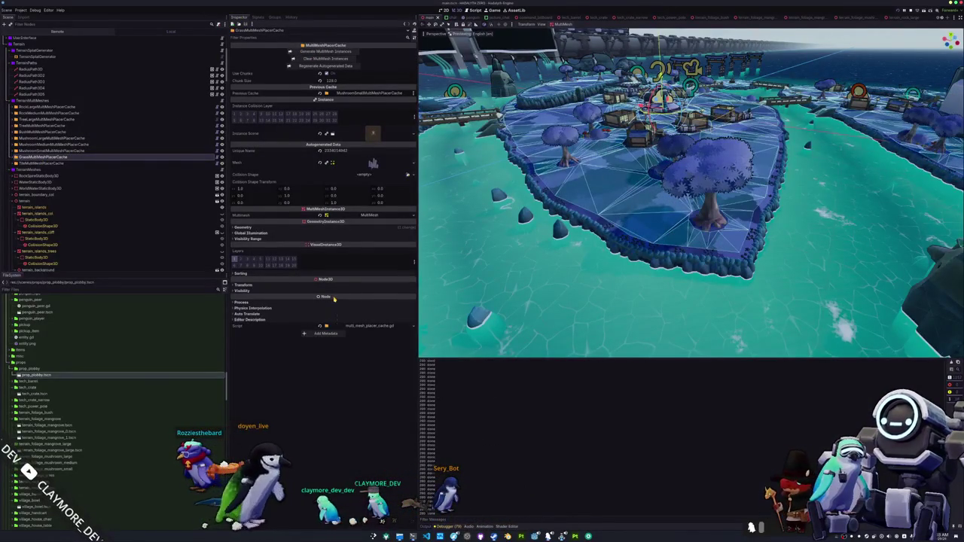
Select VillagePot11 beside the wooden fence and frame it up close
{"action": "mouse_move", "coordinate": [324, 296]}
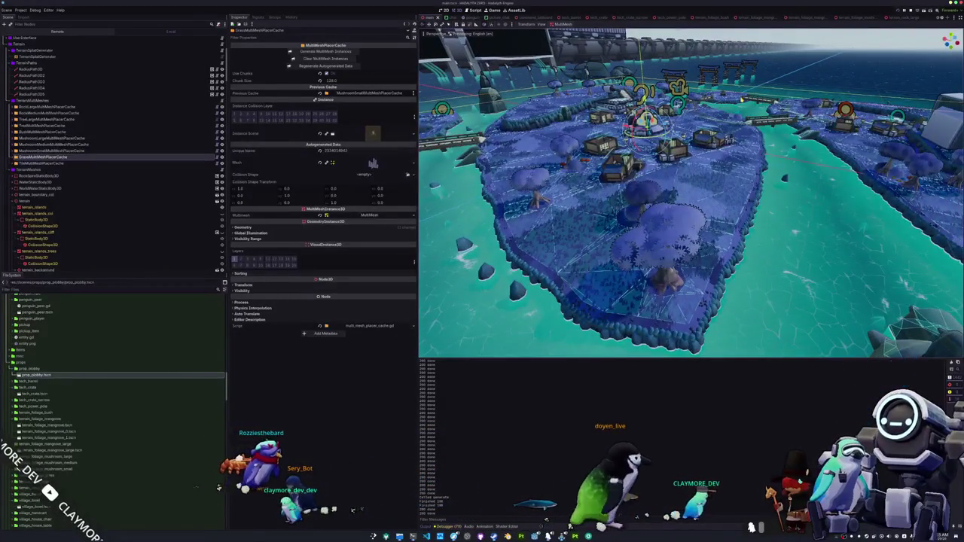
{"action": "left_click", "coordinate": [583, 202]}
{"action": "key", "text": "f"}
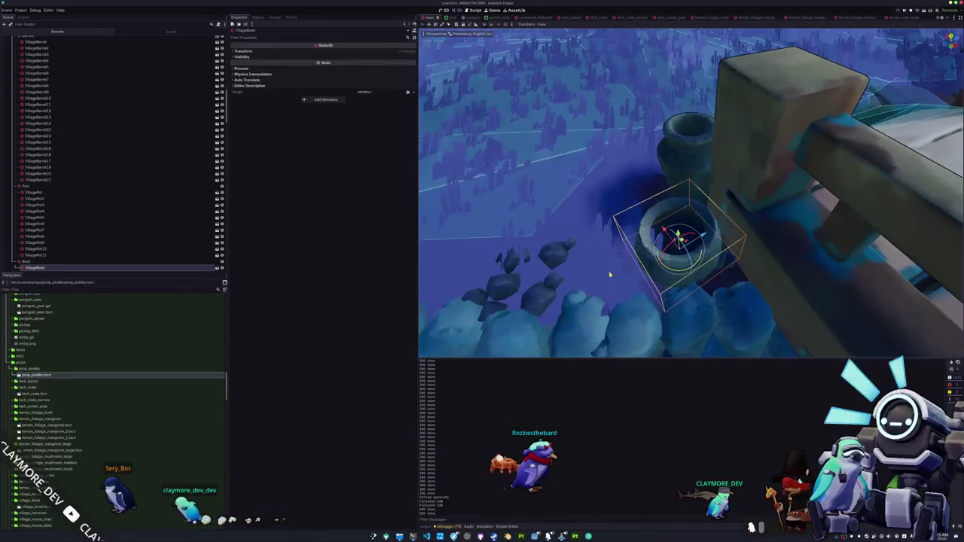
Nudge the bowl along the Z axis, select GrassMultiMeshPlacerCache, and save the scene
{"action": "key", "text": "g"}
{"action": "key", "text": "z"}
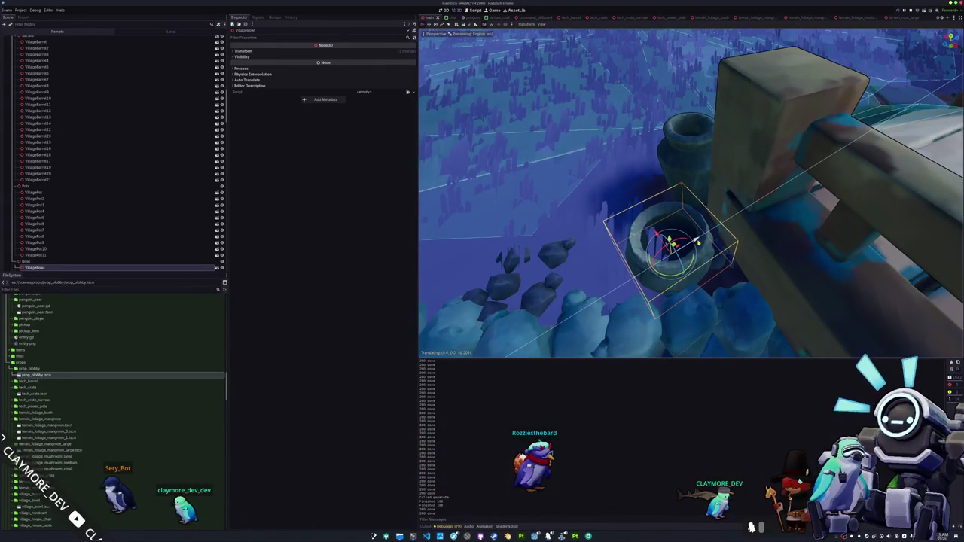
{"action": "scroll", "coordinate": [54, 105], "scroll_direction": "up", "scroll_amount": 10}
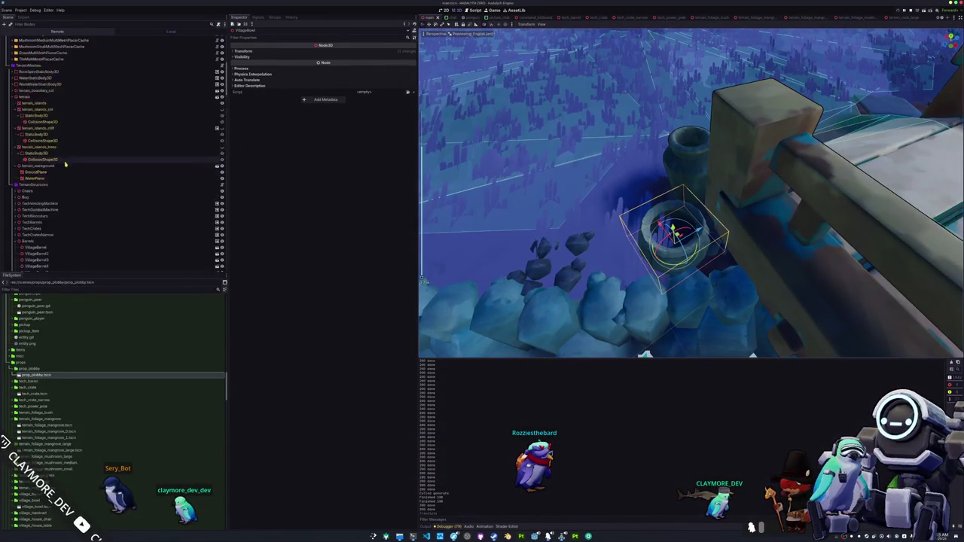
{"action": "scroll", "coordinate": [55, 105], "scroll_direction": "up", "scroll_amount": 4}
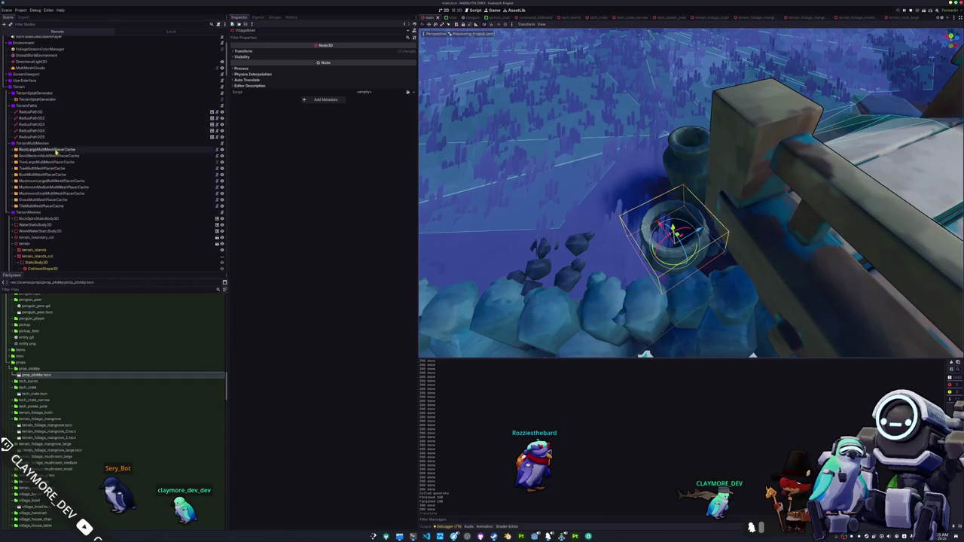
{"action": "left_click", "coordinate": [41, 200]}
{"action": "key", "text": "ctrl+s"}
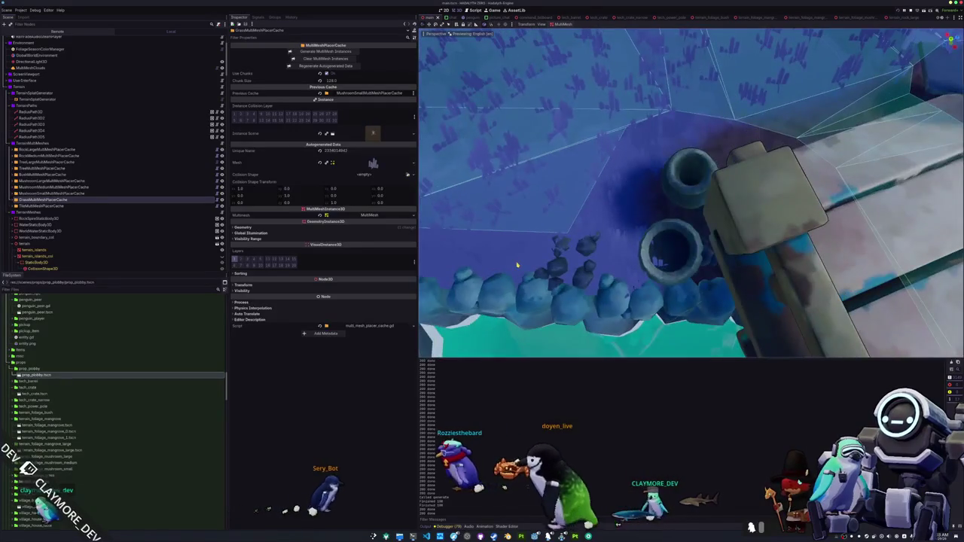
Select the bowl by the fence, then VillagePot11 and the Pots group node
{"action": "left_click", "coordinate": [668, 267]}
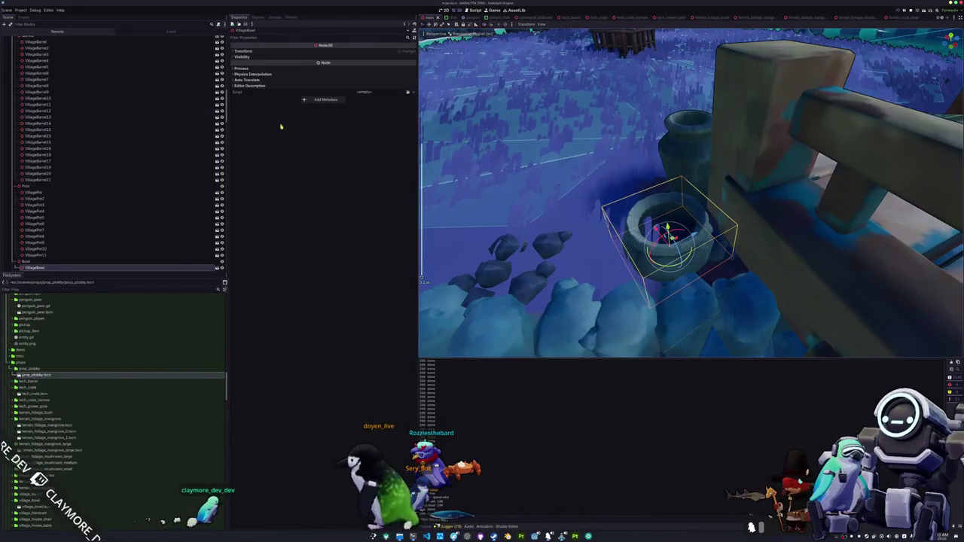
{"action": "scroll", "coordinate": [189, 242], "scroll_direction": "down", "scroll_amount": 2}
{"action": "scroll", "coordinate": [136, 237], "scroll_direction": "down", "scroll_amount": 4}
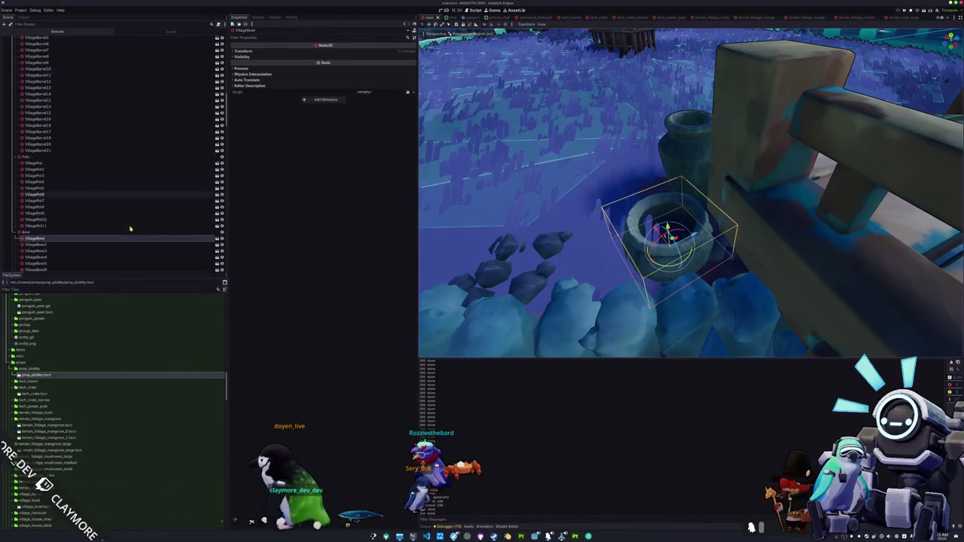
{"action": "left_click", "coordinate": [38, 167]}
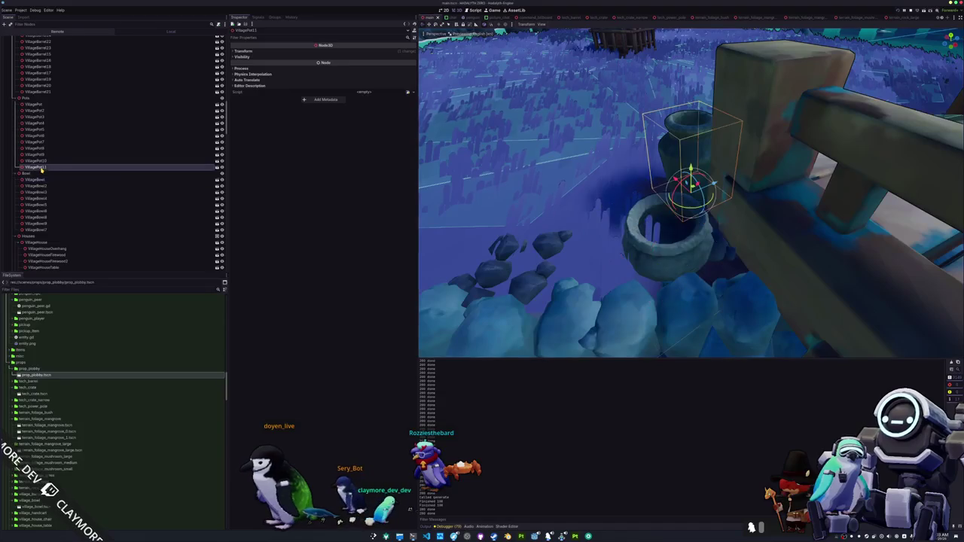
{"action": "left_click_drag", "start_coordinate": [478, 178], "coordinate": [309, 169]}
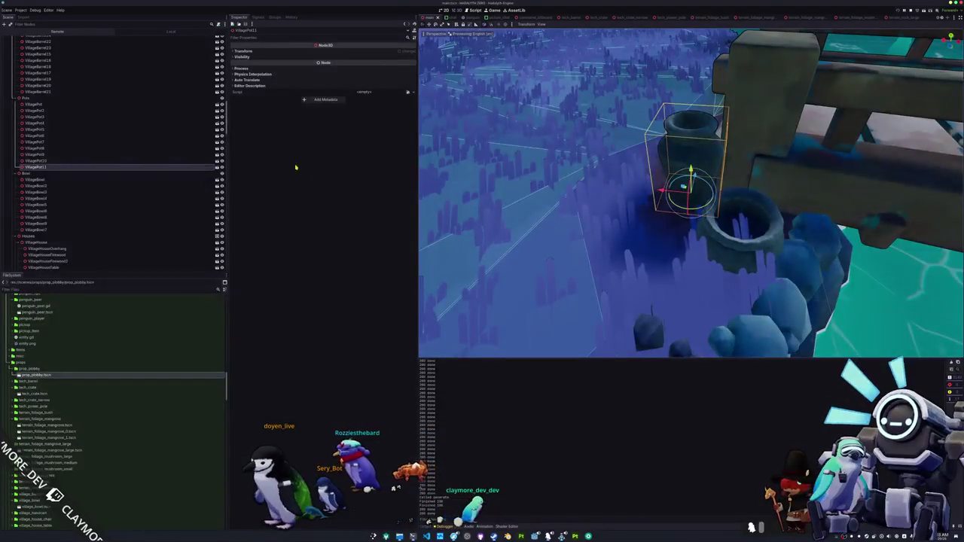
{"action": "left_click", "coordinate": [46, 98]}
Inspect the grass placer cache and area, then open the bowl's village_bowl.tscn scene
{"action": "scroll", "coordinate": [65, 136], "scroll_direction": "up", "scroll_amount": 15}
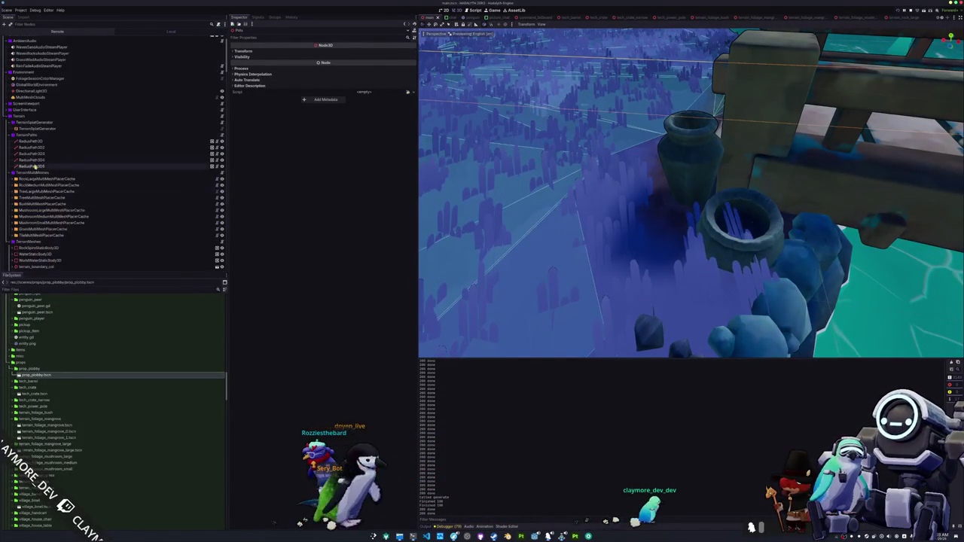
{"action": "left_click", "coordinate": [28, 229]}
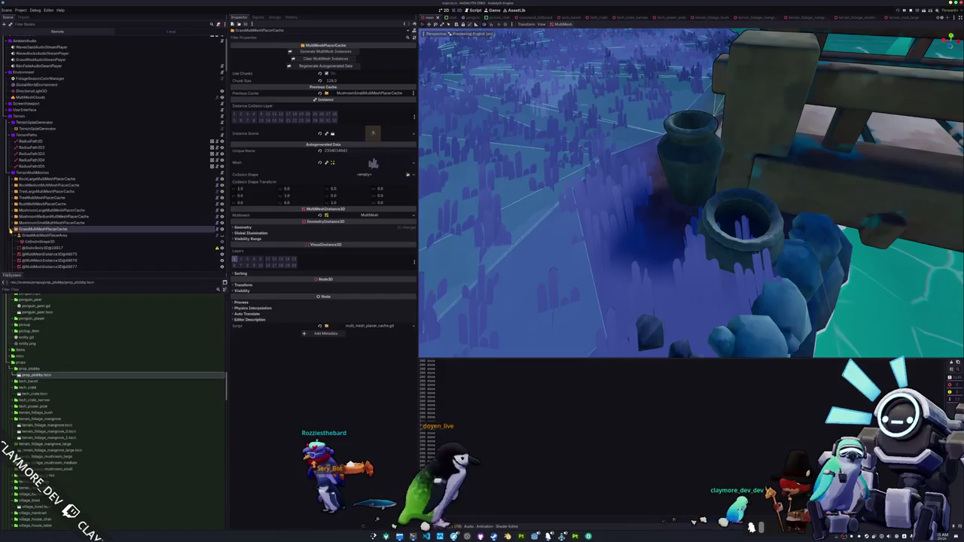
{"action": "scroll", "coordinate": [44, 224], "scroll_direction": "down", "scroll_amount": 3}
{"action": "left_click", "coordinate": [43, 177]}
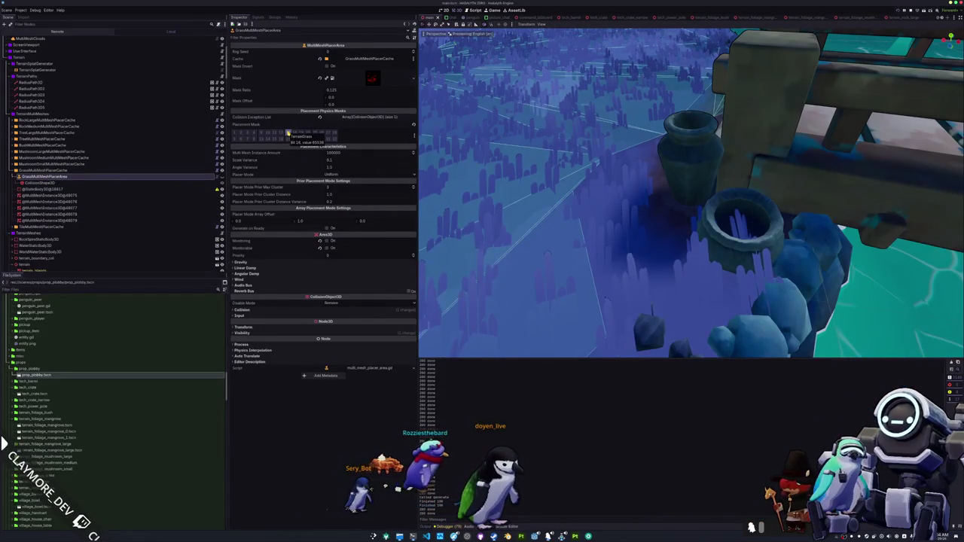
{"action": "left_click", "coordinate": [742, 245]}
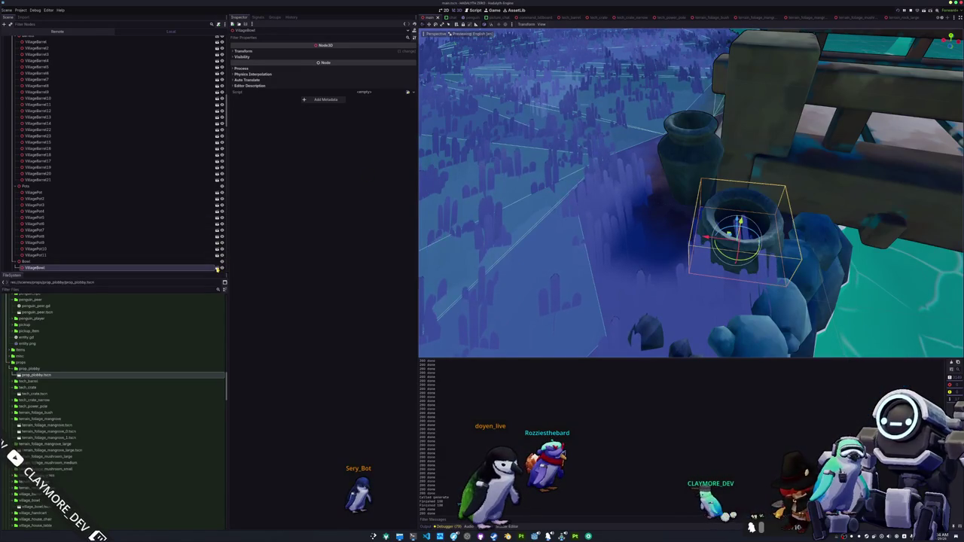
{"action": "left_click", "coordinate": [217, 268]}
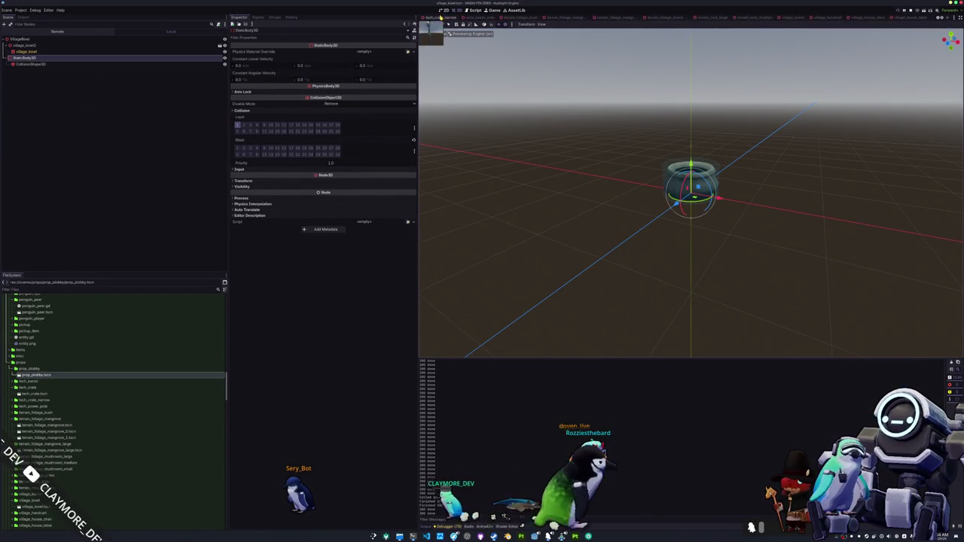
Return to the main scene and nudge VillageBowl along the ground beside the pot
{"action": "left_click", "coordinate": [431, 16]}
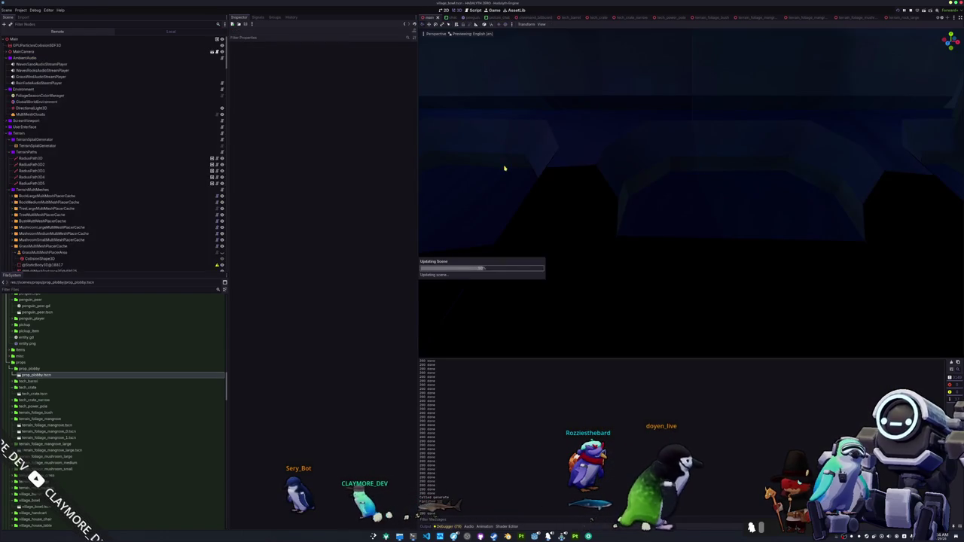
{"action": "key", "text": "f"}
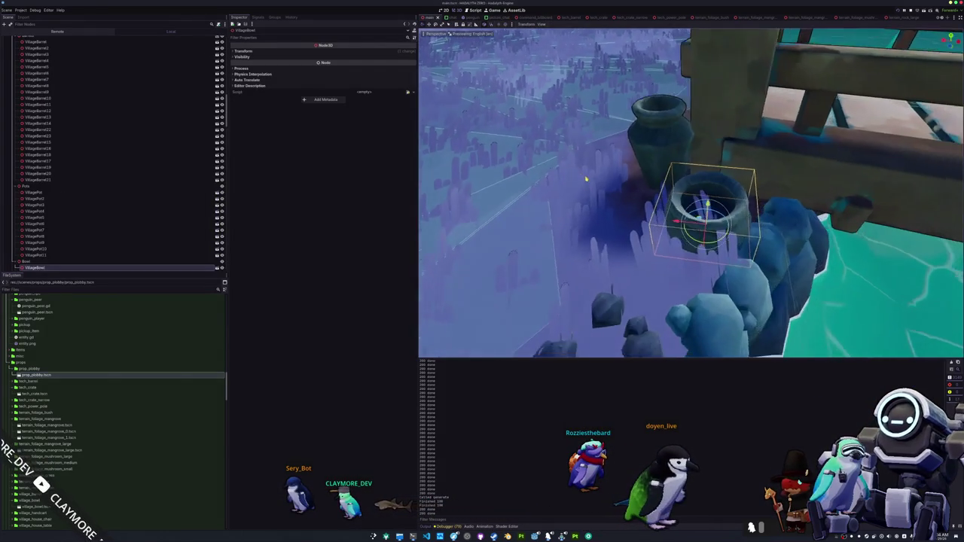
{"action": "left_click_drag", "start_coordinate": [540, 173], "coordinate": [553, 218]}
{"action": "key", "text": "g"}
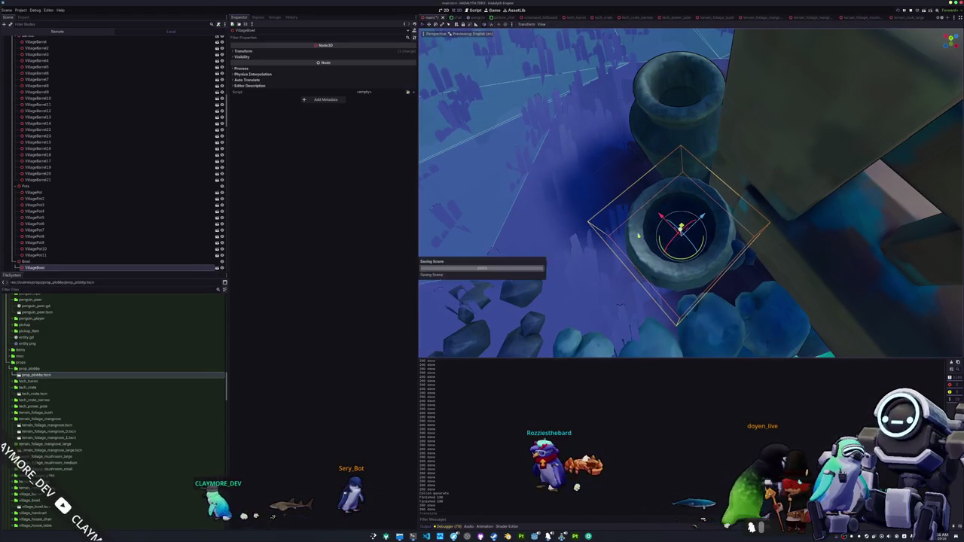
{"action": "key", "text": "Return"}
{"action": "mouse_move", "coordinate": [680, 226]}
{"action": "left_mouse_down"}
{"action": "mouse_move", "coordinate": [603, 218]}
{"action": "mouse_move", "coordinate": [599, 209]}
{"action": "mouse_move", "coordinate": [626, 223]}
{"action": "mouse_move", "coordinate": [663, 214]}
{"action": "mouse_move", "coordinate": [636, 177]}
{"action": "left_mouse_up"}
{"action": "scroll", "coordinate": [648, 215], "scroll_direction": "down", "scroll_amount": 3}
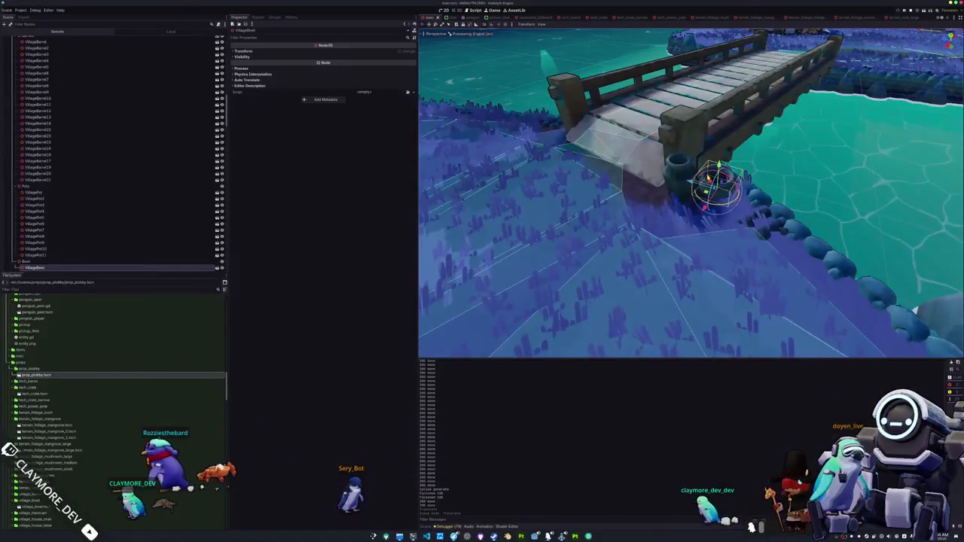
Save the main scene and view the Pots and Bowl nodes in the Groups panel
{"action": "key", "text": "ctrl+s"}
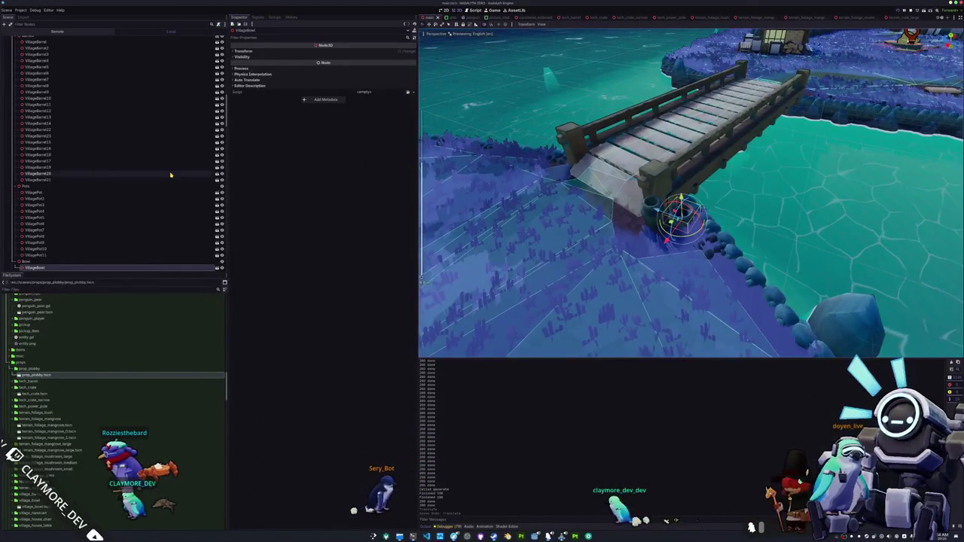
{"action": "left_click", "coordinate": [103, 190]}
{"action": "scroll", "coordinate": [76, 204], "scroll_direction": "down", "scroll_amount": 2}
{"action": "left_click", "coordinate": [30, 232]}
{"action": "left_click", "coordinate": [275, 17]}
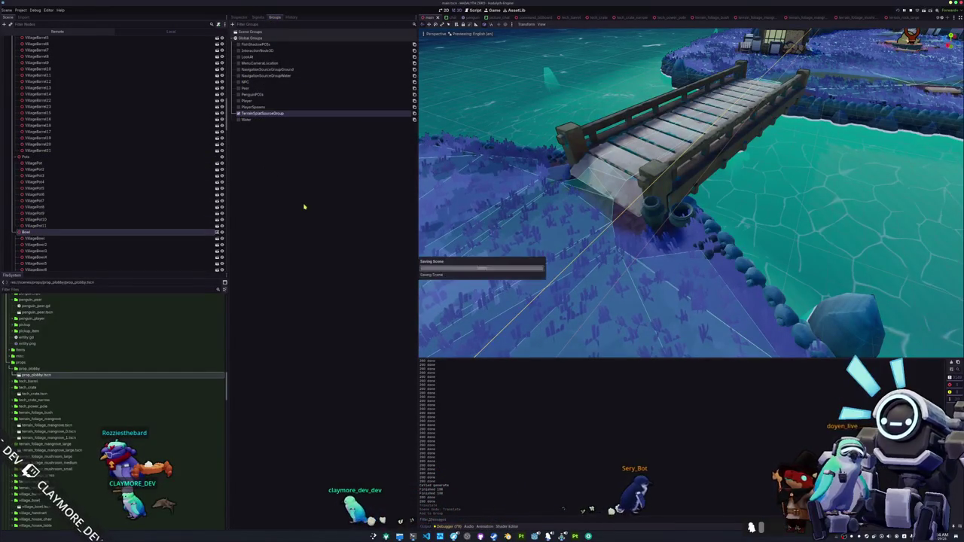
Open VillageHouse8's own village_house scene from the viewport
{"action": "scroll", "coordinate": [427, 292], "scroll_direction": "down", "scroll_amount": 10}
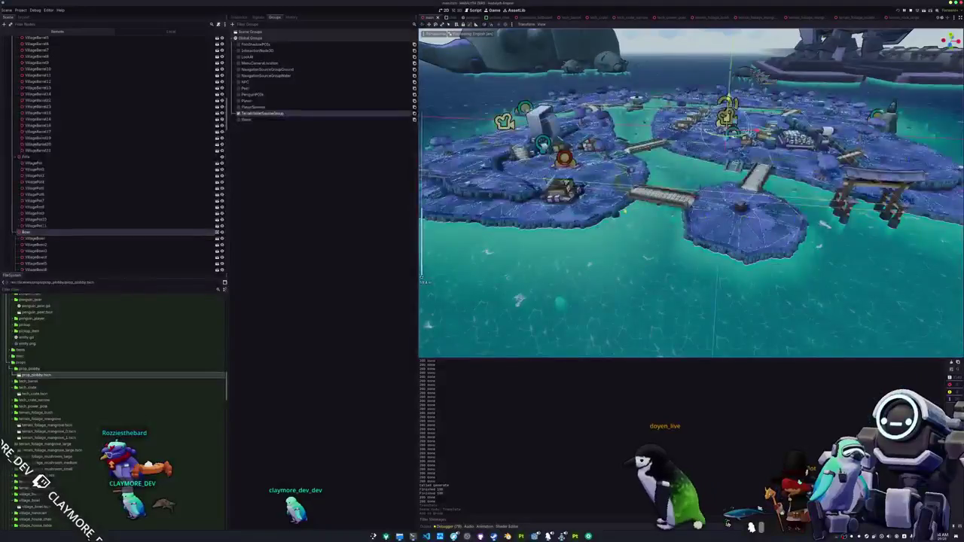
{"action": "left_click", "coordinate": [772, 267]}
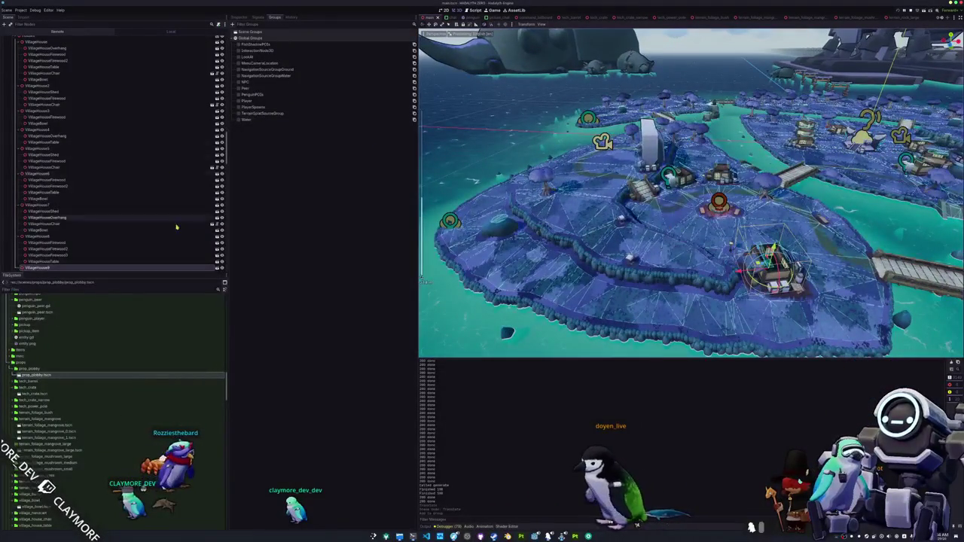
{"action": "left_click", "coordinate": [212, 267]}
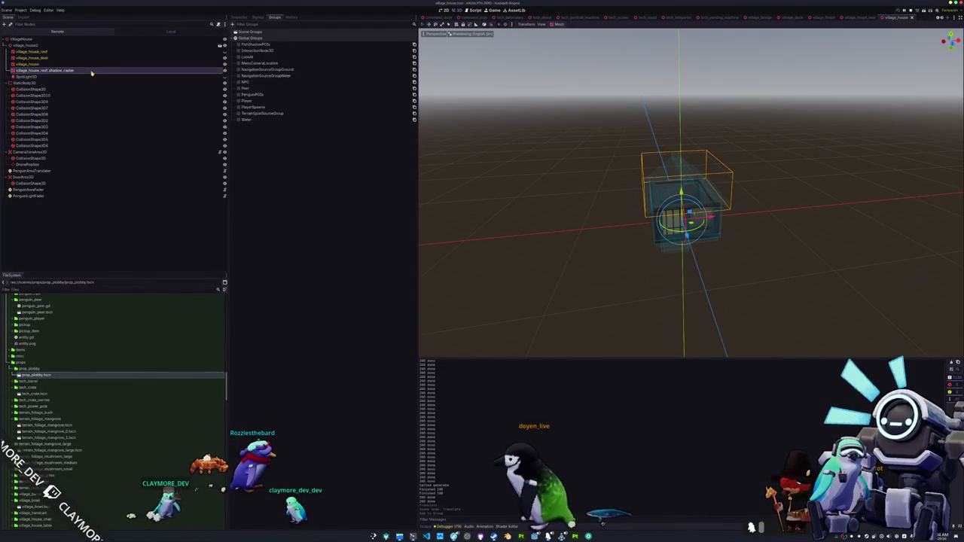
Make the village house roof visible again, clear the selection and launch a playtest
{"action": "left_click", "coordinate": [224, 52]}
{"action": "left_click", "coordinate": [503, 248]}
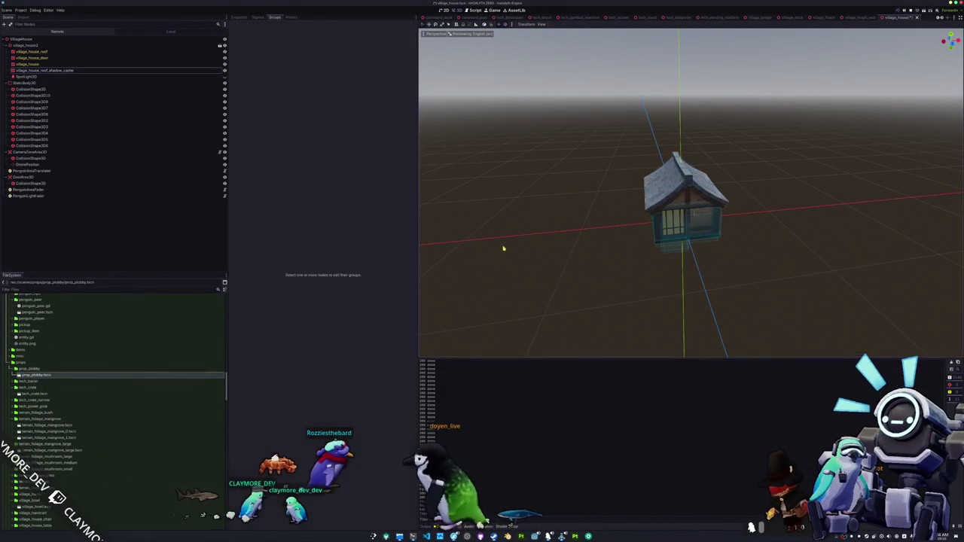
{"action": "key", "text": "F6"}
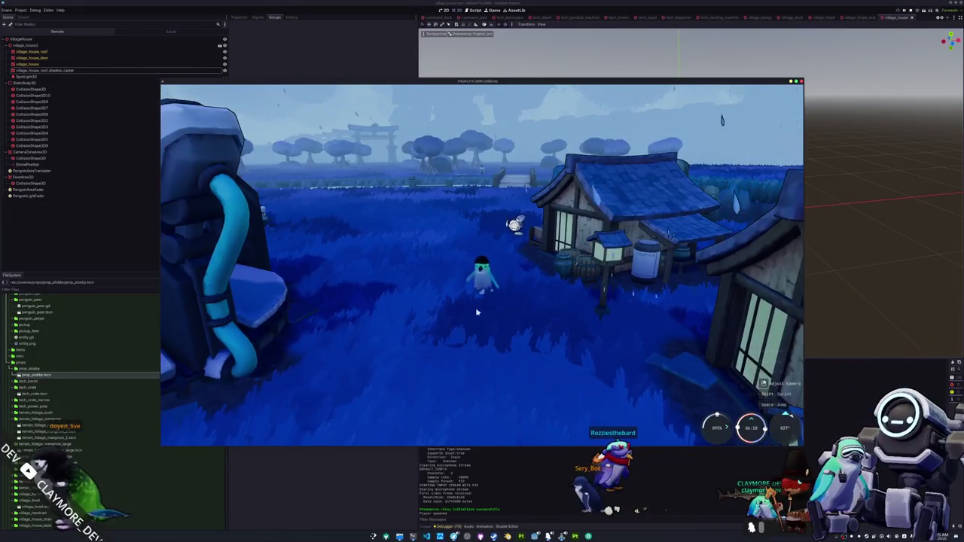
Walk the penguin through the door and around inside the house, then stop the game
{"action": "key", "text": "w"}
{"action": "key", "text": "w"}
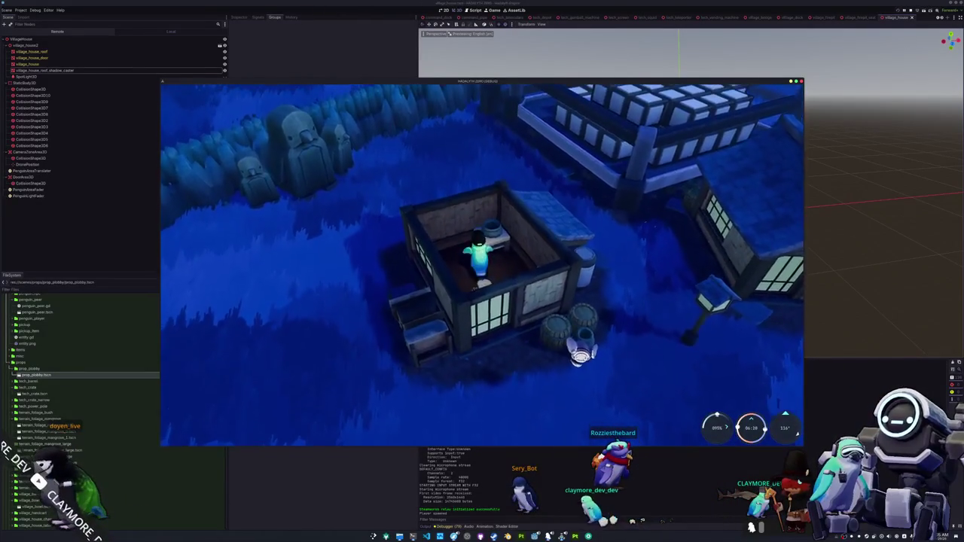
{"action": "key", "text": "w"}
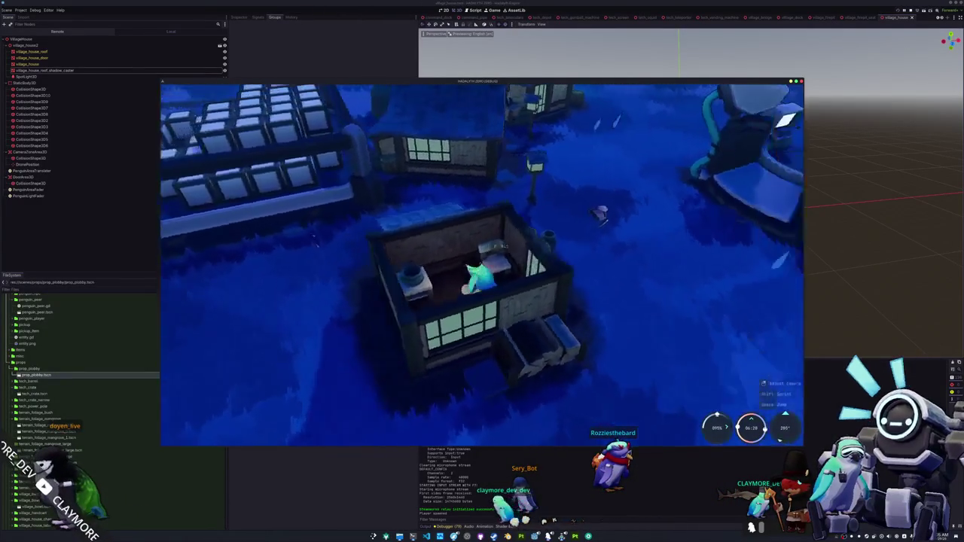
{"action": "key", "text": "w"}
{"action": "key", "text": "w"}
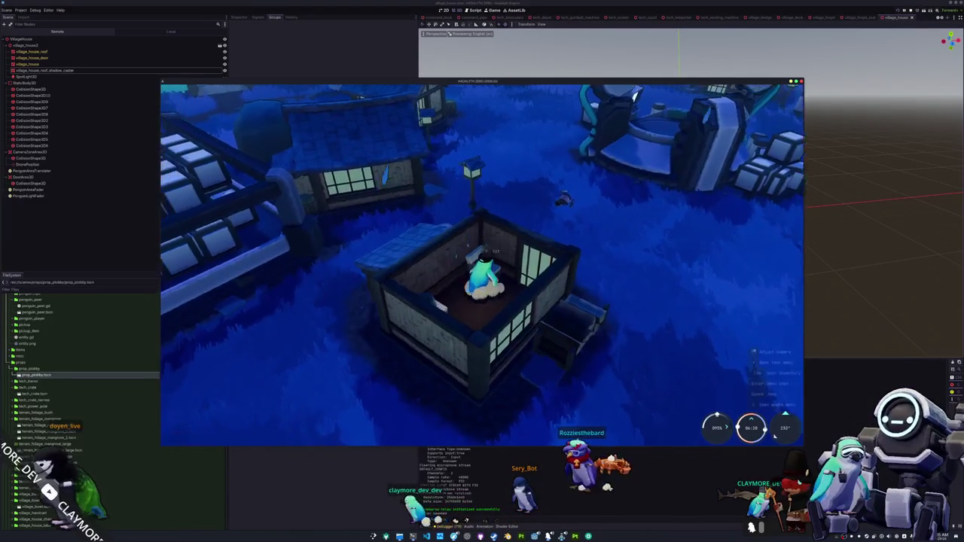
{"action": "key", "text": "s"}
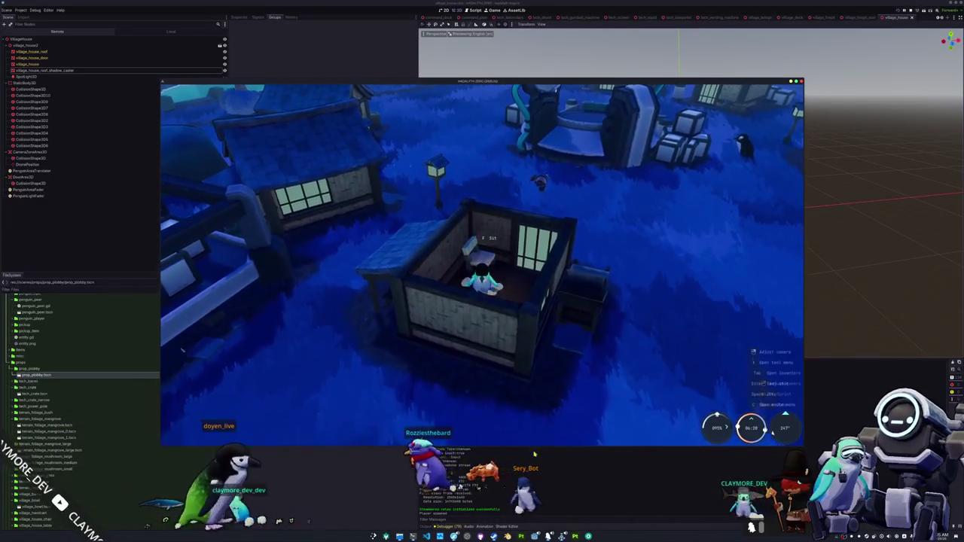
{"action": "key", "text": "F8"}
{"action": "key", "text": "ctrl+shift+o"}
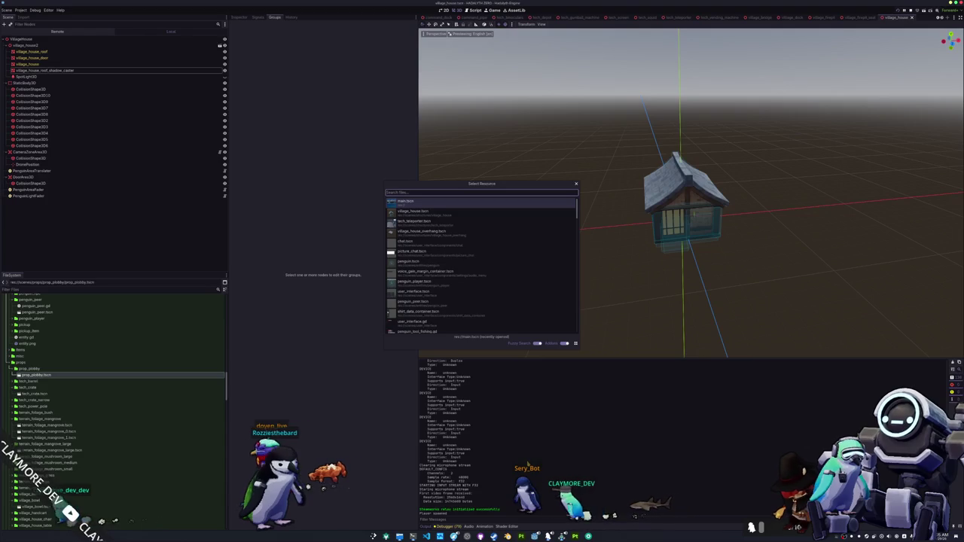
Widen one roof-level CollisionShape3D outward along X in the front view
{"action": "key", "text": "Escape"}
{"action": "scroll", "coordinate": [484, 162], "scroll_direction": "up", "scroll_amount": 2}
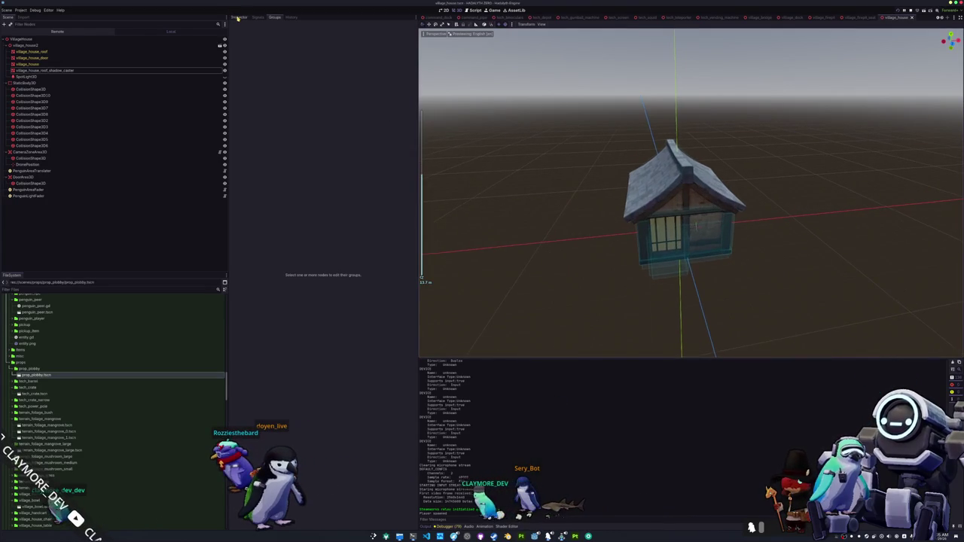
{"action": "scroll", "coordinate": [649, 246], "scroll_direction": "up", "scroll_amount": 2}
{"action": "left_click", "coordinate": [689, 219]}
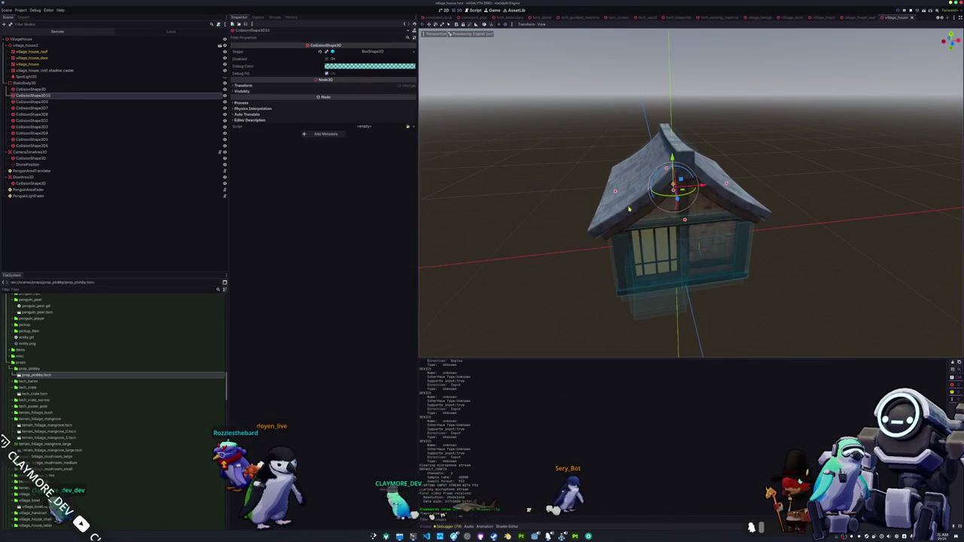
{"action": "key", "text": "KP_1"}
{"action": "scroll", "coordinate": [566, 186], "scroll_direction": "up", "scroll_amount": 2}
{"action": "key", "text": "KP_1"}
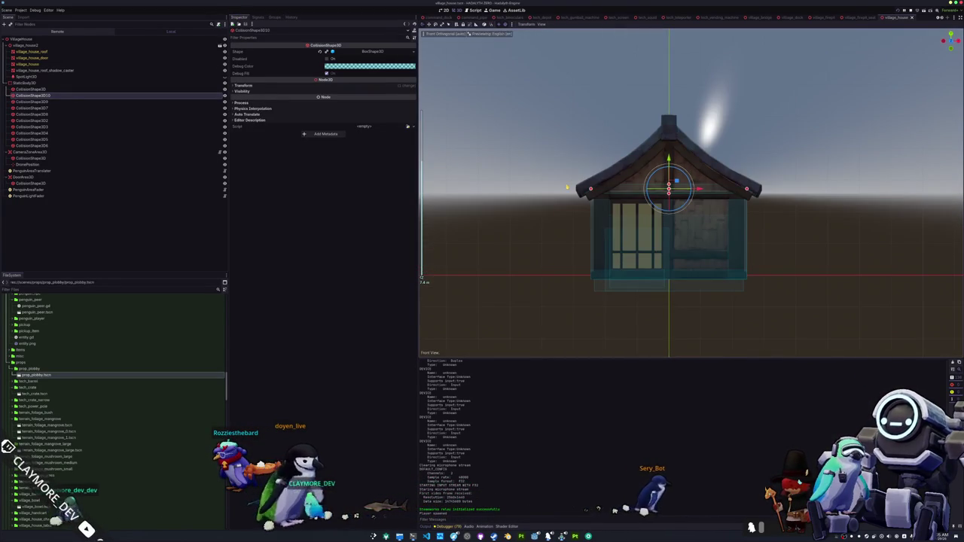
{"action": "left_click_drag", "start_coordinate": [621, 189], "coordinate": [590, 189]}
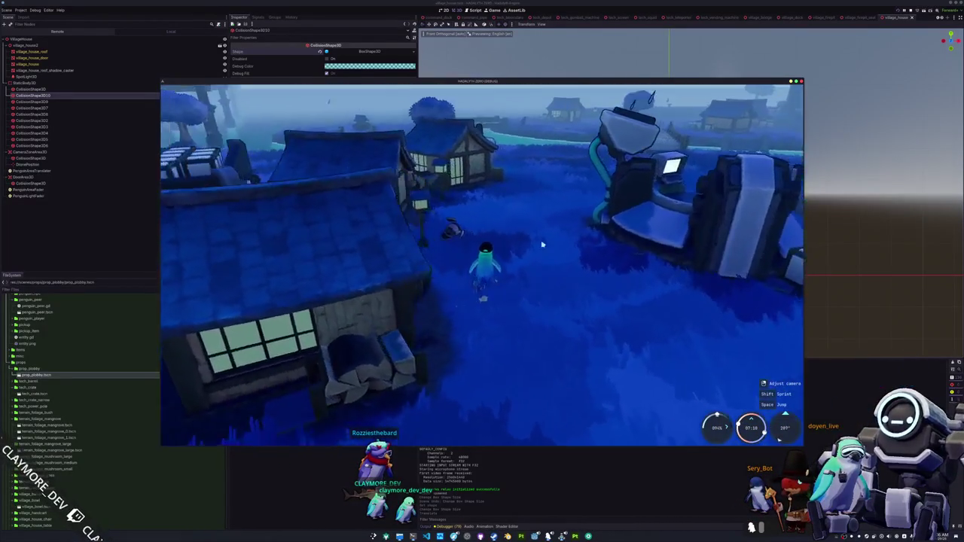
Playtest walking the penguin out of the house, toggle the inventory, then stop the game
{"action": "key", "text": "Tab"}
{"action": "key", "text": "Tab"}
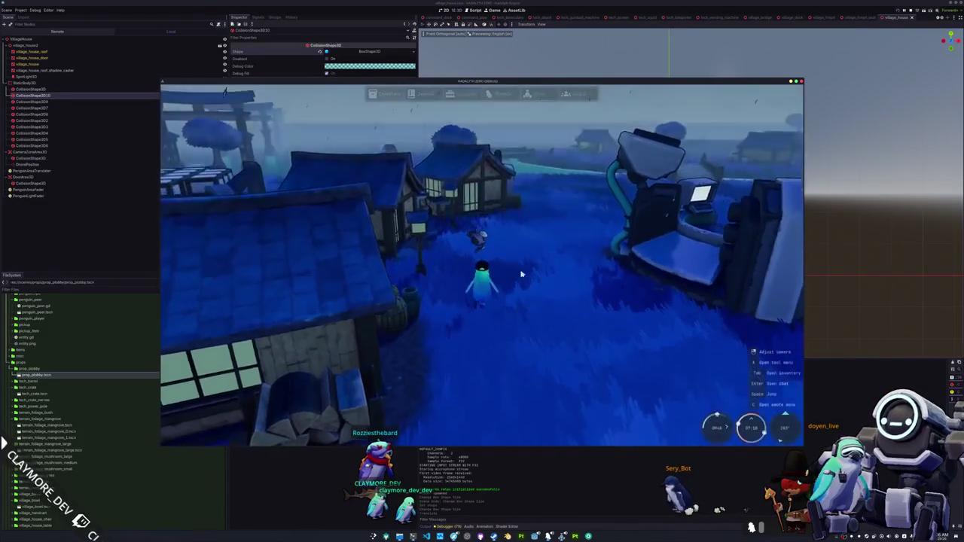
{"action": "key", "text": "Tab"}
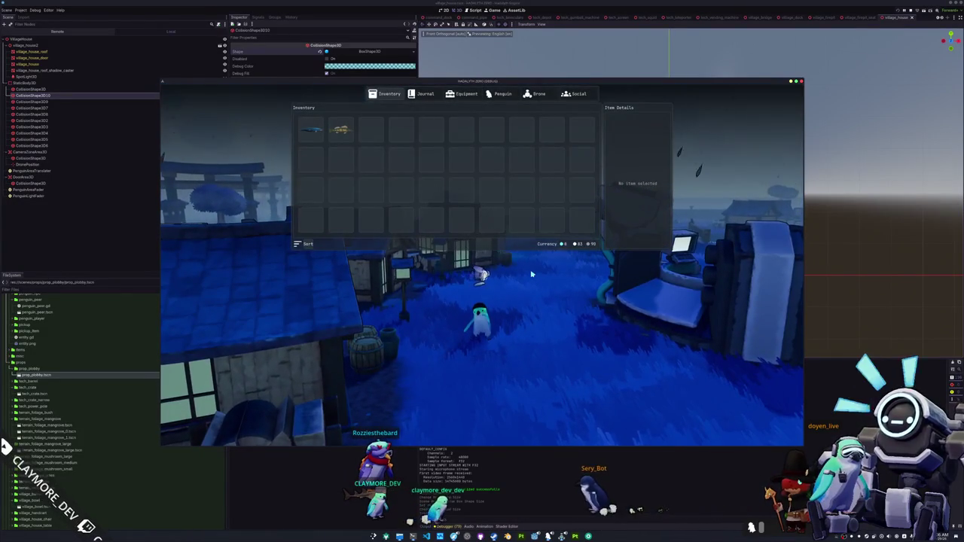
{"action": "key", "text": "Tab"}
{"action": "key", "text": "F8"}
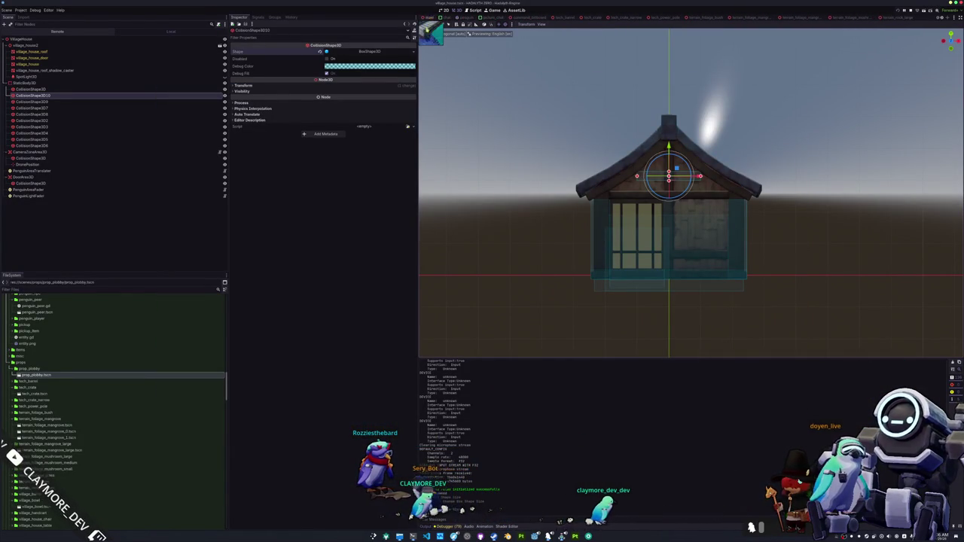
Back in the main scene, select the bowl at the bridge's end and frame it
{"action": "left_click", "coordinate": [428, 16]}
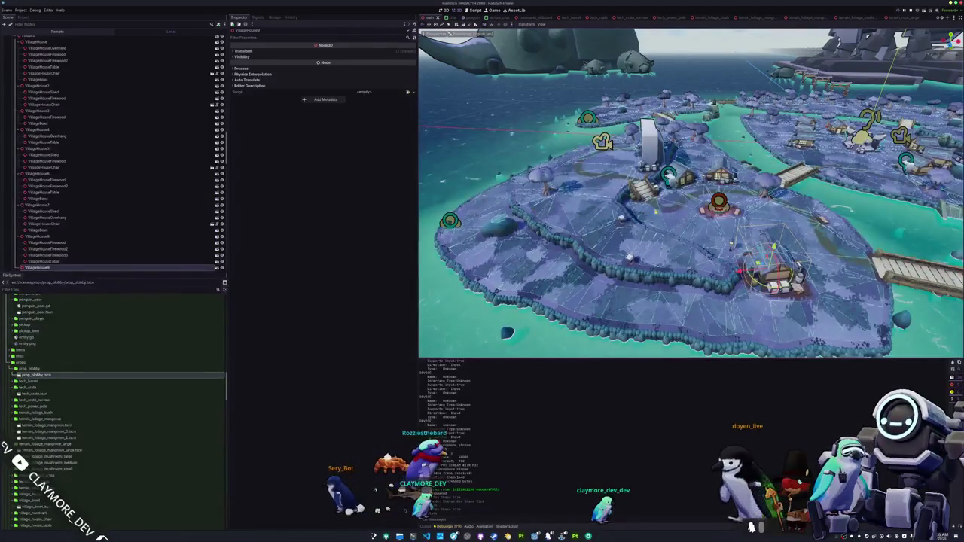
{"action": "scroll", "coordinate": [691, 193], "scroll_direction": "up", "scroll_amount": 10}
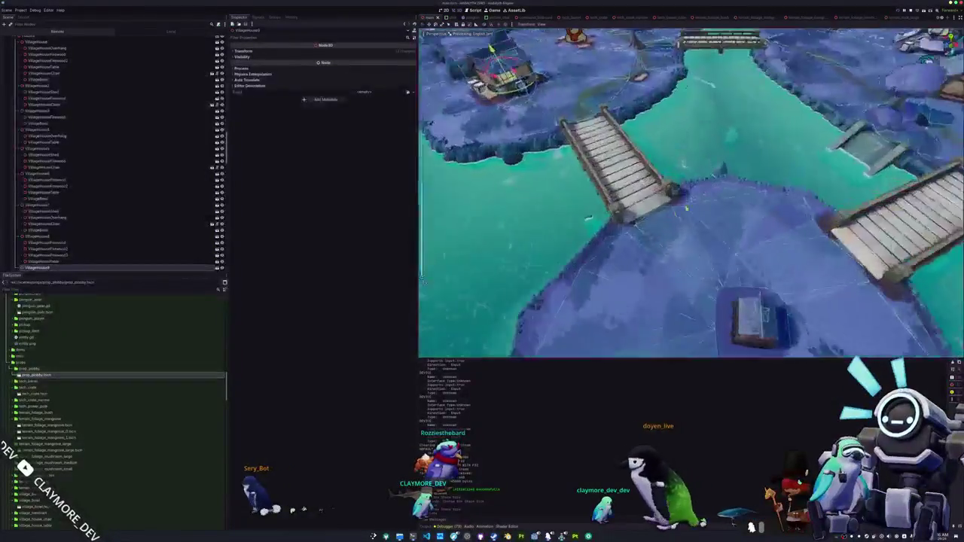
{"action": "left_click", "coordinate": [670, 188]}
{"action": "key", "text": "f"}
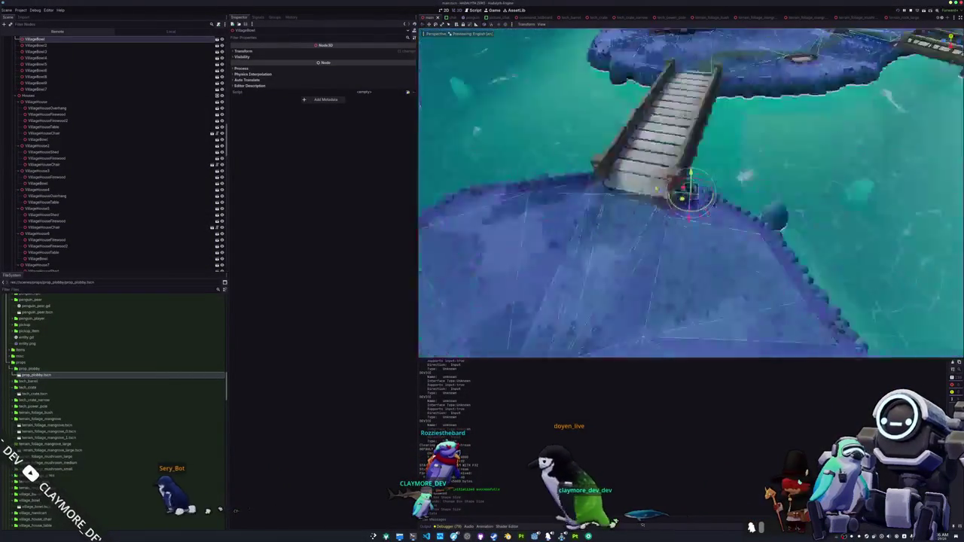
{"action": "scroll", "coordinate": [86, 166], "scroll_direction": "up", "scroll_amount": 5}
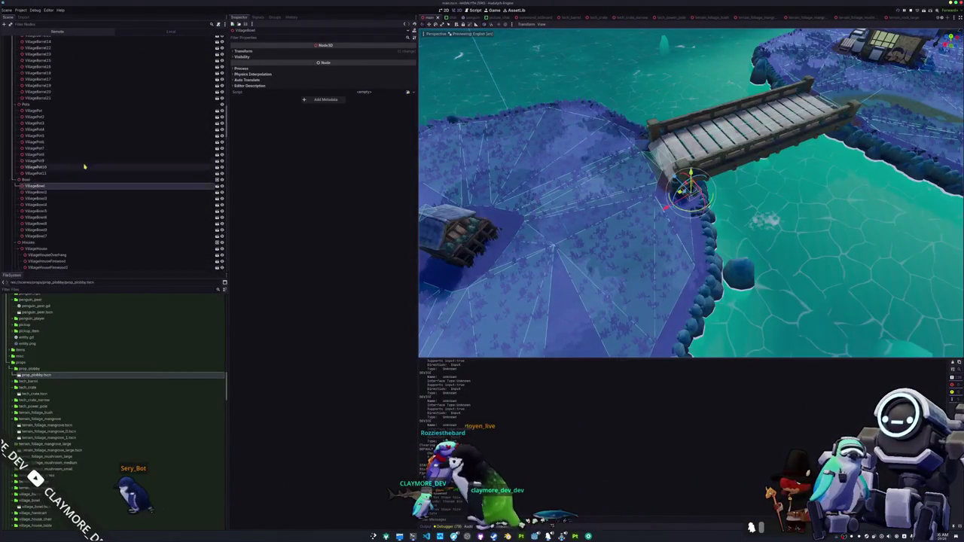
{"action": "scroll", "coordinate": [36, 117], "scroll_direction": "up", "scroll_amount": 5}
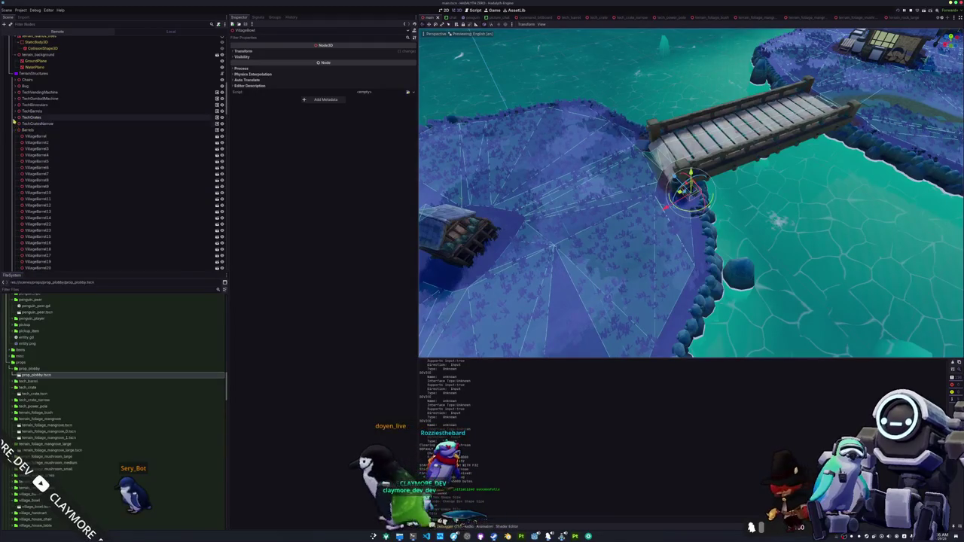
Collapse the Barrels, Houses, Ramps, Docks, Bridges, StreetLamps, StoneLanterns, Teleporter and PowerPoles groups; expand Mast
{"action": "left_click", "coordinate": [15, 130]}
{"action": "scroll", "coordinate": [13, 143], "scroll_direction": "down", "scroll_amount": 4}
{"action": "left_click", "coordinate": [16, 146]}
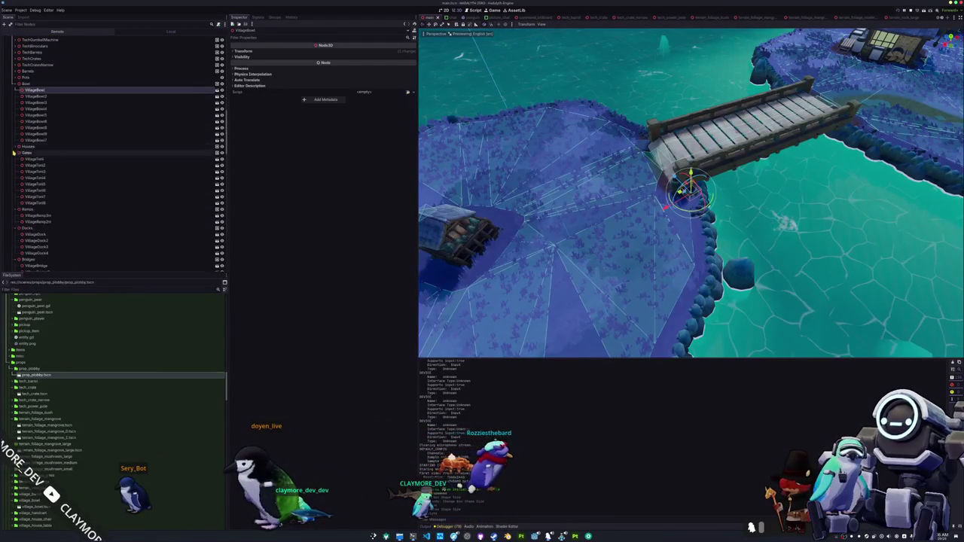
{"action": "left_click", "coordinate": [15, 159]}
{"action": "left_click", "coordinate": [15, 165]}
{"action": "left_click", "coordinate": [15, 171]}
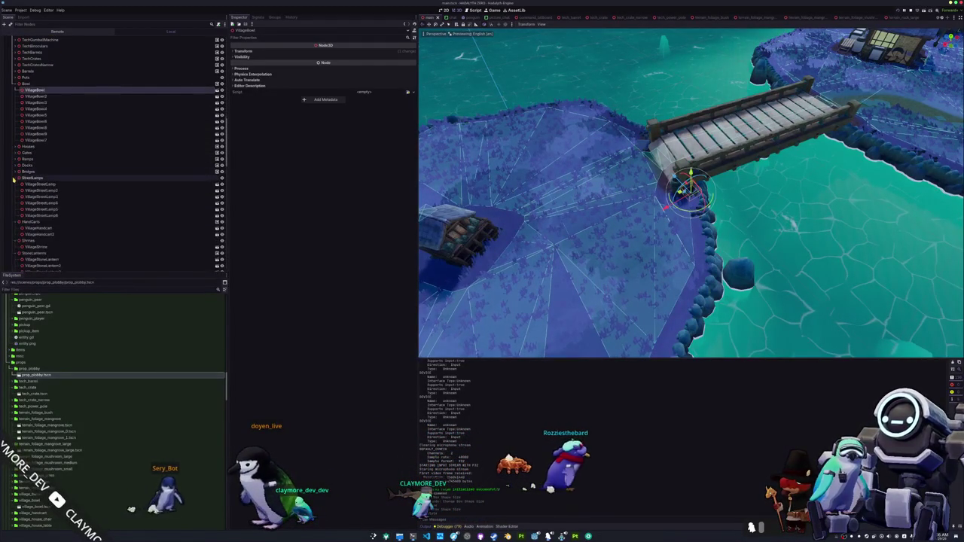
{"action": "left_click", "coordinate": [15, 177]}
{"action": "left_click", "coordinate": [15, 197]}
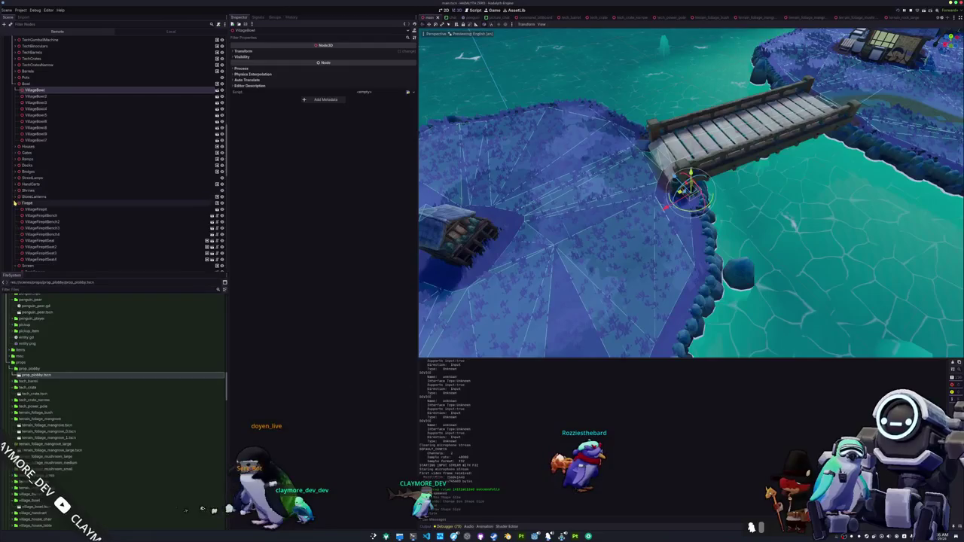
{"action": "left_click", "coordinate": [15, 215]}
{"action": "left_click", "coordinate": [15, 222]}
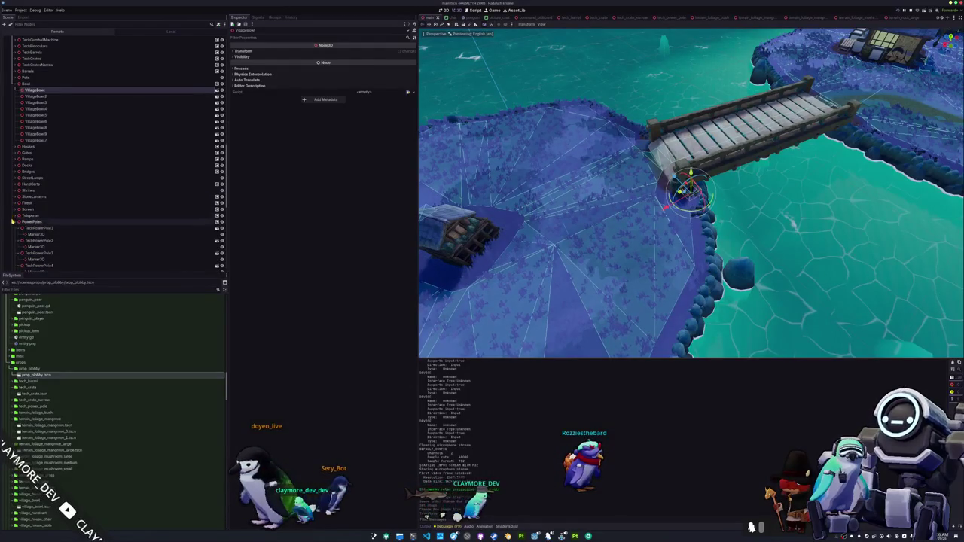
{"action": "left_click", "coordinate": [14, 228]}
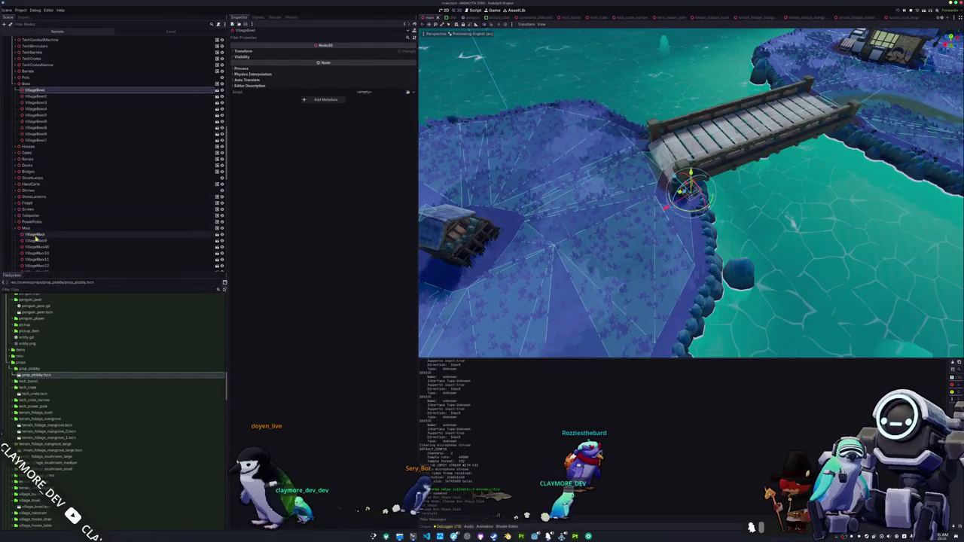
Select the VillageMast node and move the pot beside the dock posts
{"action": "scroll", "coordinate": [34, 238], "scroll_direction": "down", "scroll_amount": 5}
{"action": "double_click", "coordinate": [38, 238]}
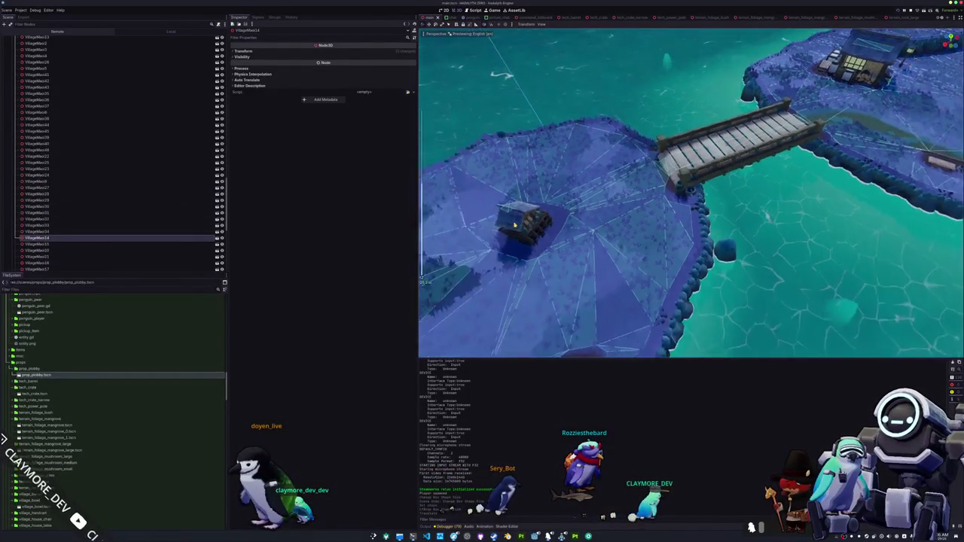
{"action": "double_click", "coordinate": [38, 244]}
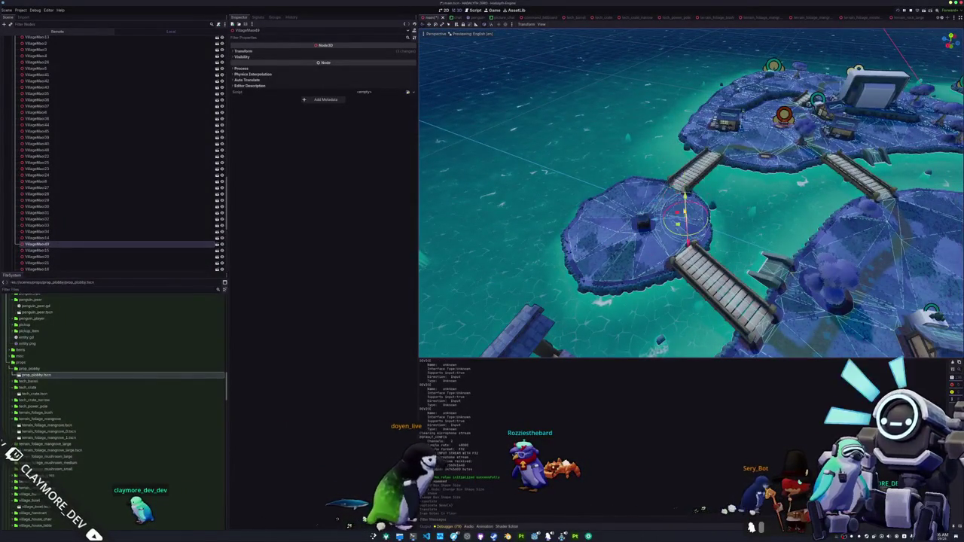
{"action": "key", "text": "f"}
{"action": "scroll", "coordinate": [421, 280], "scroll_direction": "up", "scroll_amount": 5}
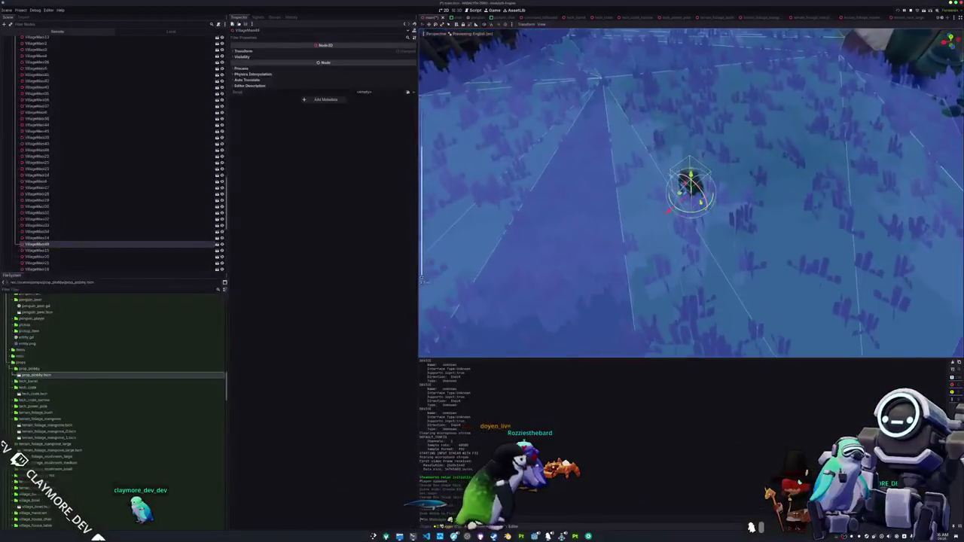
{"action": "key", "text": "g"}
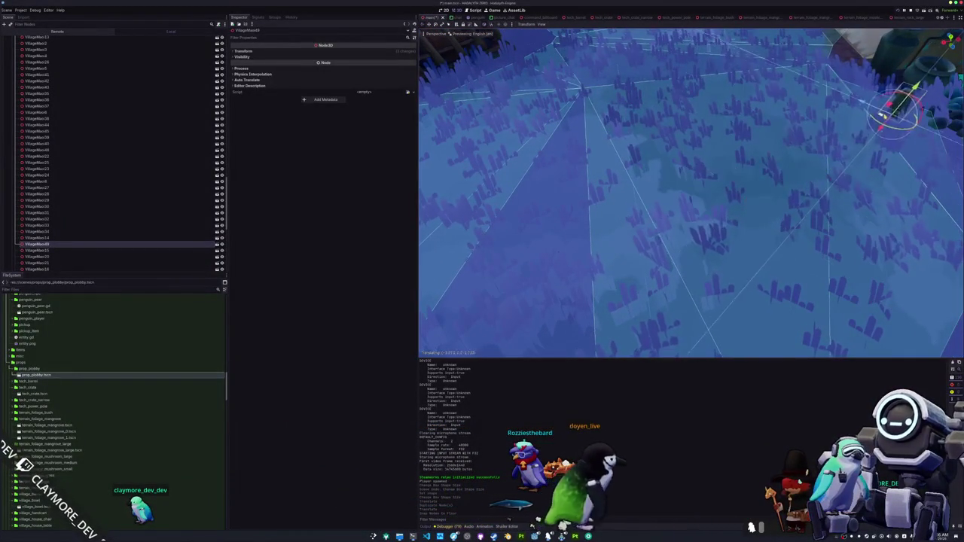
{"action": "key", "text": "f"}
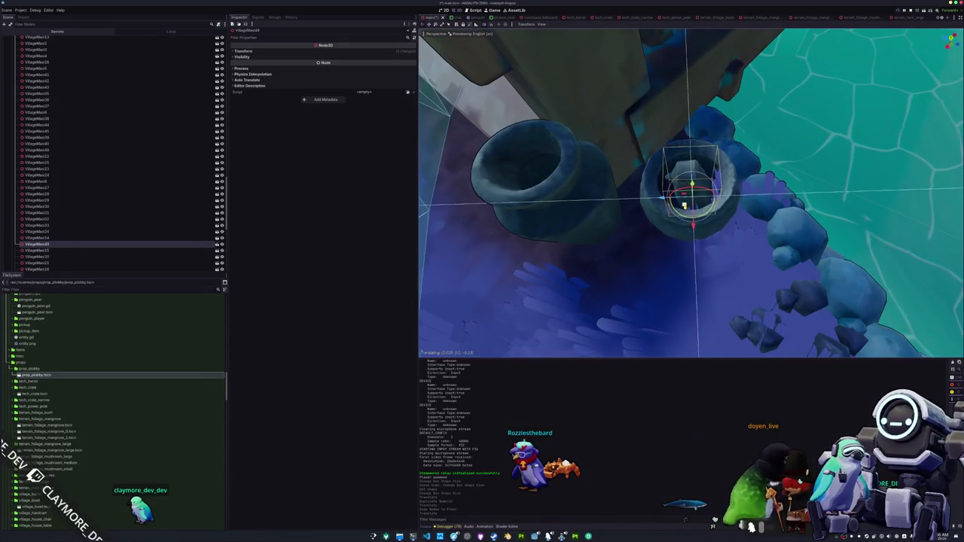
{"action": "key", "text": "Return"}
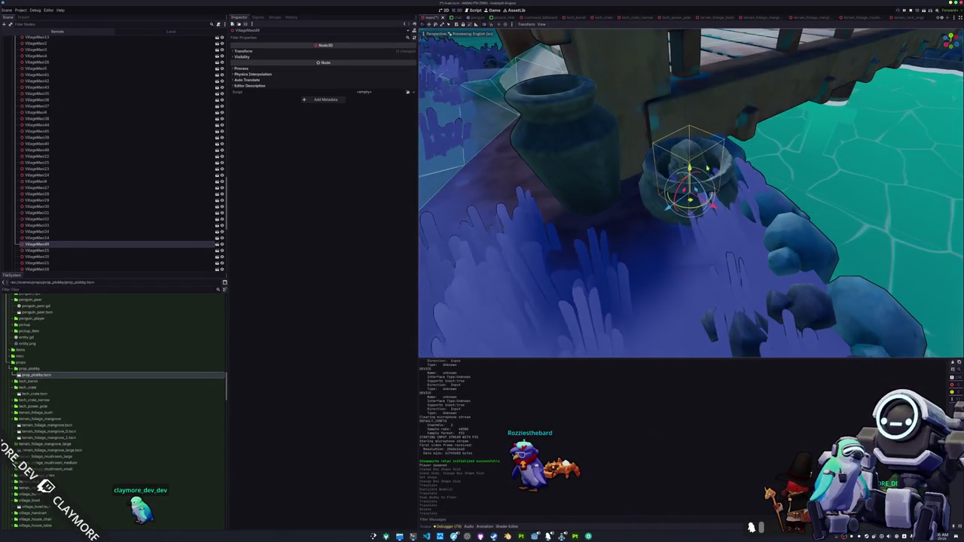
Lift the pot slightly along the Y axis
{"action": "scroll", "coordinate": [690, 193], "scroll_direction": "up", "scroll_amount": 5}
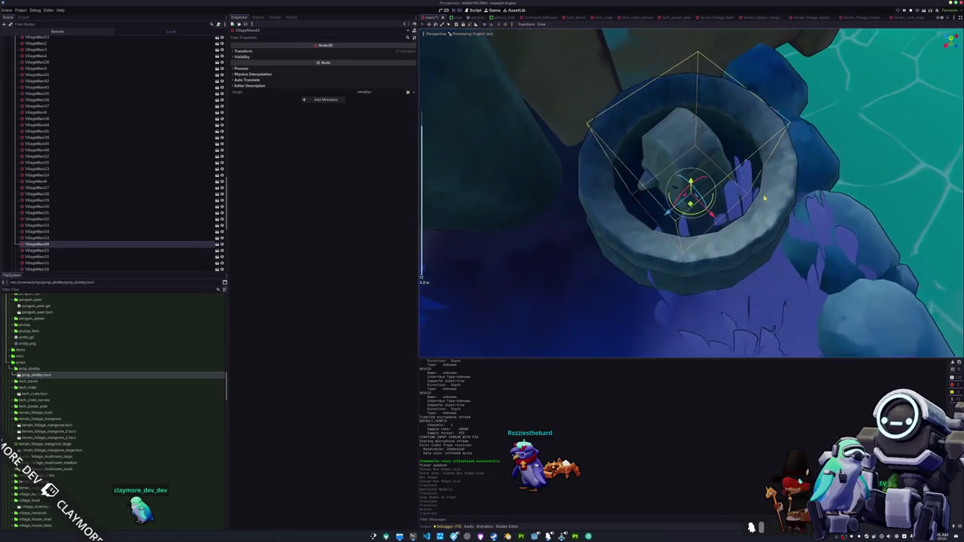
{"action": "scroll", "coordinate": [765, 197], "scroll_direction": "up", "scroll_amount": 3}
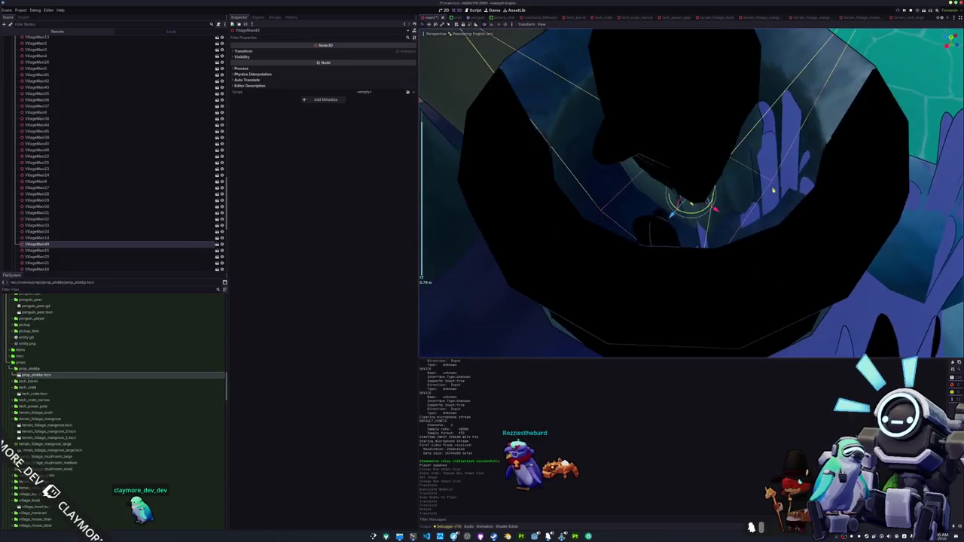
{"action": "scroll", "coordinate": [764, 197], "scroll_direction": "down", "scroll_amount": 3}
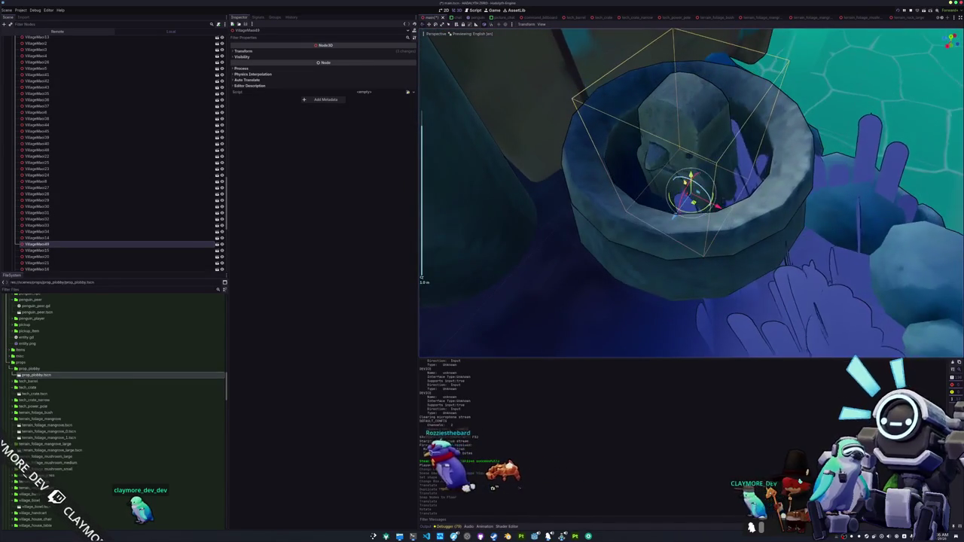
{"action": "key", "text": "g"}
{"action": "key", "text": "y"}
{"action": "left_click", "coordinate": [690, 193]}
{"action": "scroll", "coordinate": [691, 192], "scroll_direction": "down", "scroll_amount": 5}
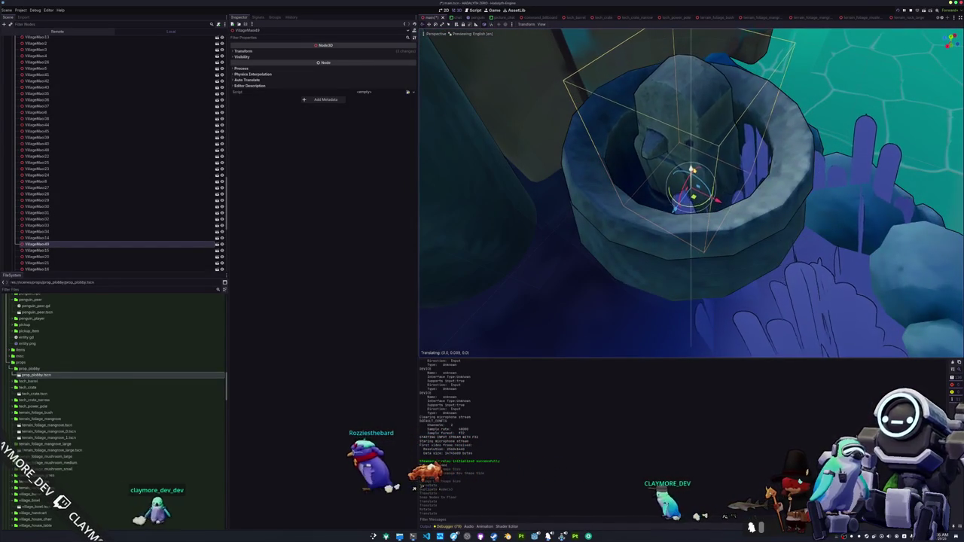
{"action": "scroll", "coordinate": [690, 193], "scroll_direction": "down", "scroll_amount": 6}
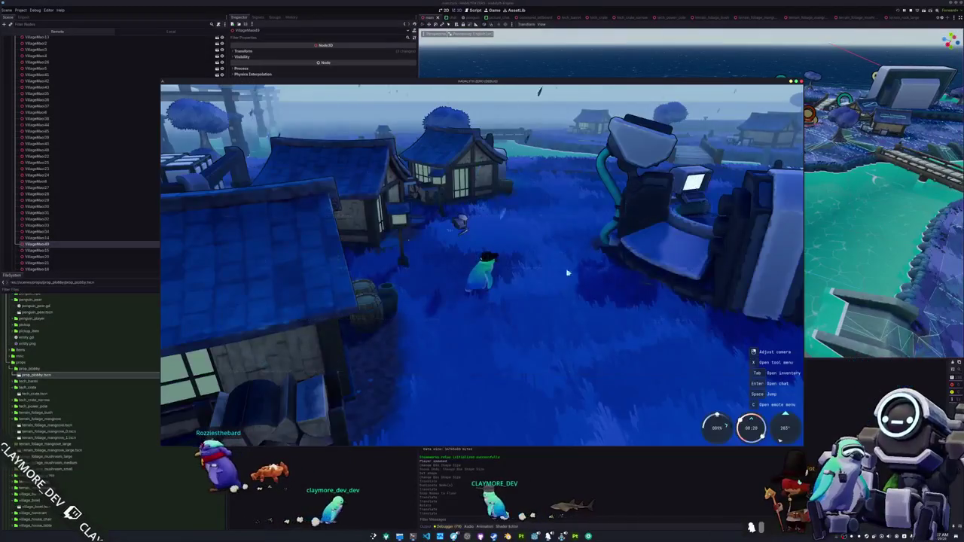
Walk the penguin across the village and over the bridge, then save the Blender bowl model
{"action": "key", "text": "w"}
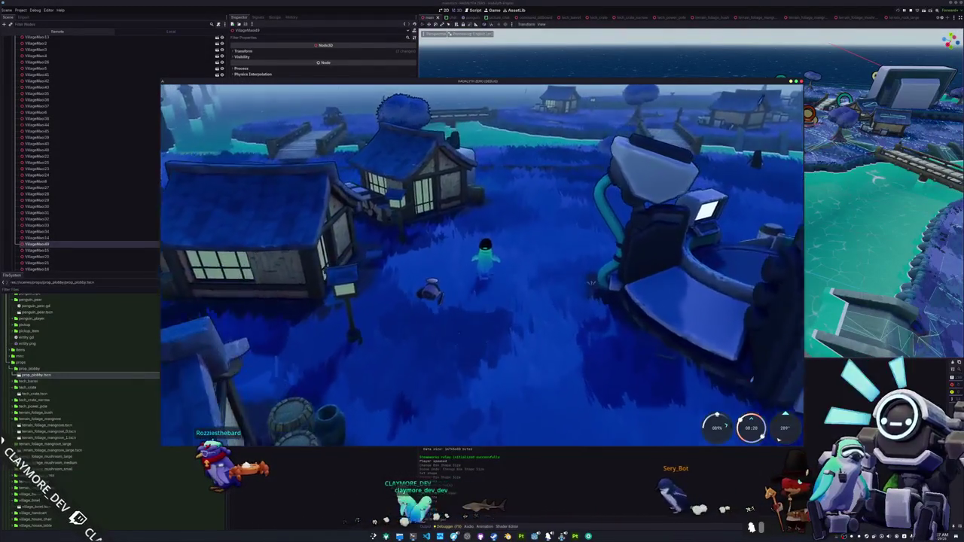
{"action": "key", "text": "w"}
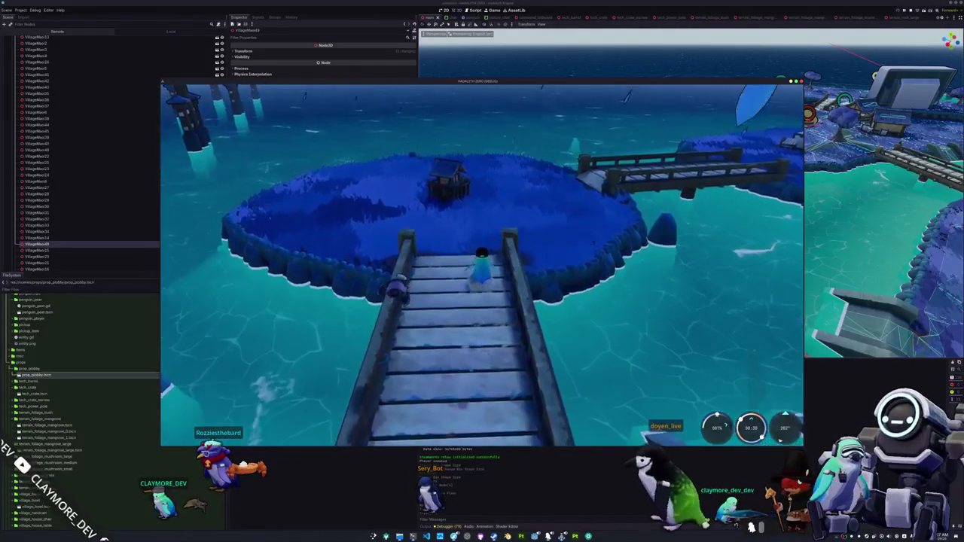
{"action": "key", "text": "w"}
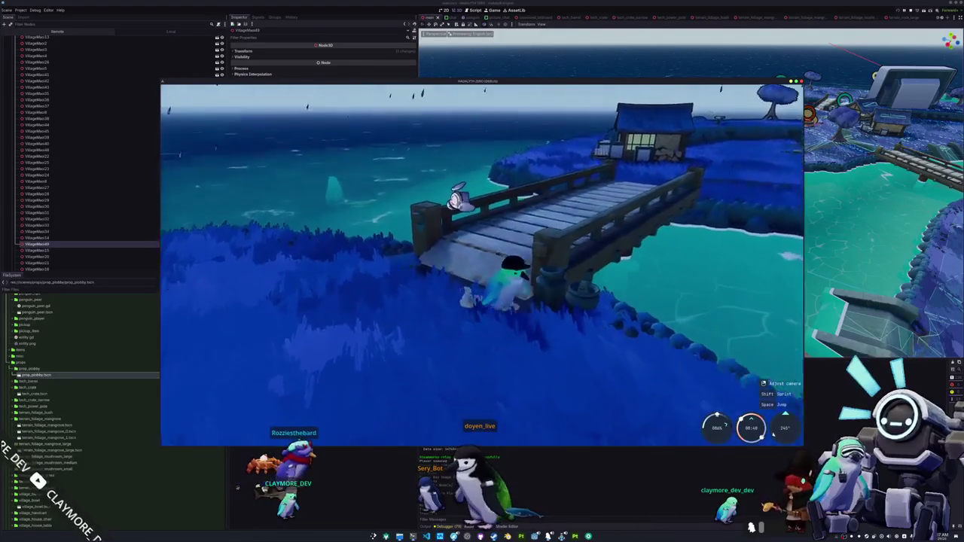
{"action": "key", "text": "w"}
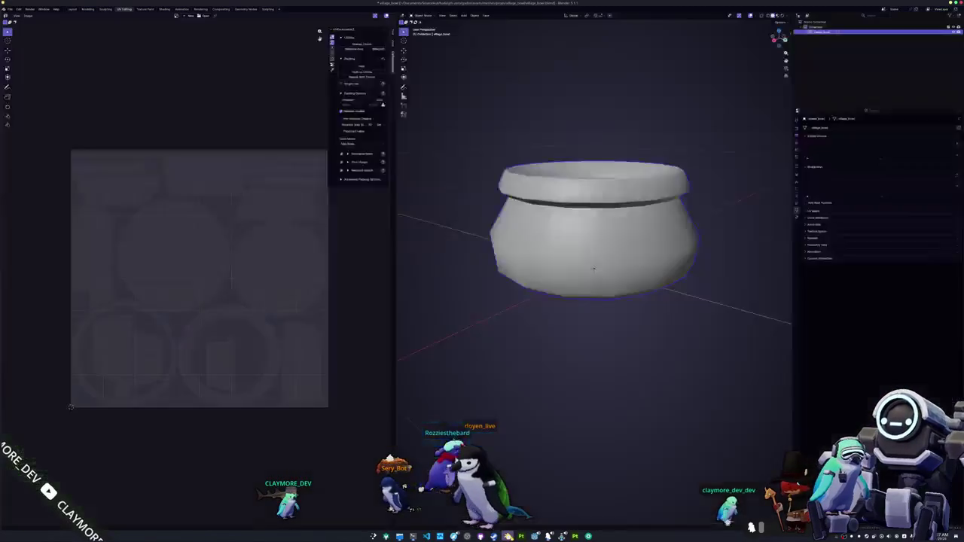
{"action": "left_click", "coordinate": [522, 276]}
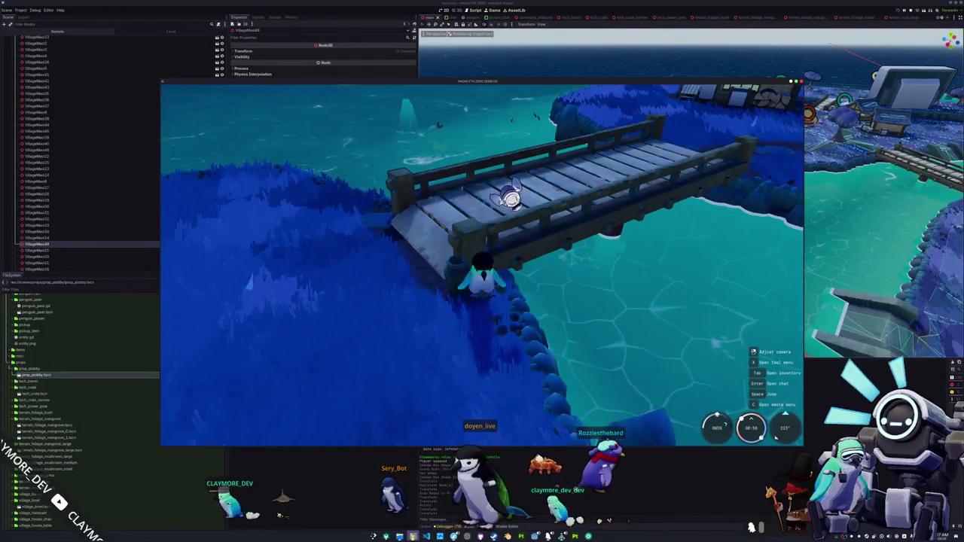
{"action": "key", "text": "alt+Tab"}
Run ./build_all.sh to build the Linux and Windows releases
{"action": "type", "text": "./b"}
{"action": "key", "text": "Tab"}
{"action": "key", "text": "Tab"}
{"action": "type", "text": "a"}
{"action": "key", "text": "Tab"}
{"action": "key", "text": "Return"}
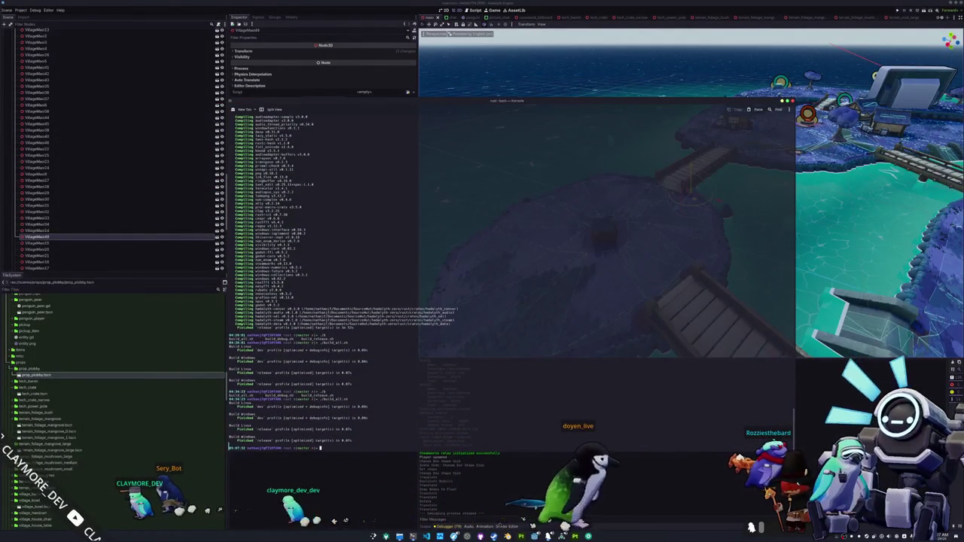
Clear the terminal, check git status, push the commit, and return to Godot
{"action": "type", "text": "clear"}
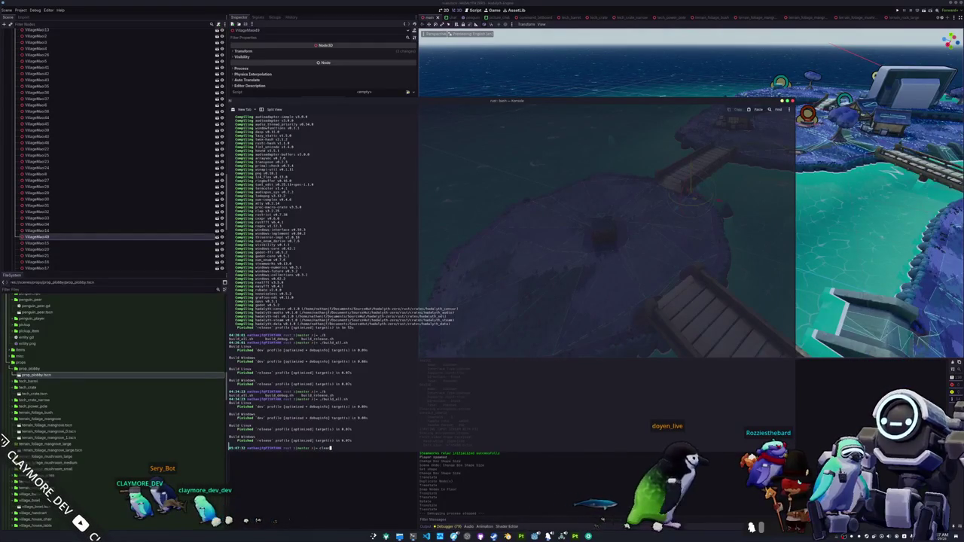
{"action": "key", "text": "Return"}
{"action": "type", "text": "git status"}
{"action": "key", "text": "Return"}
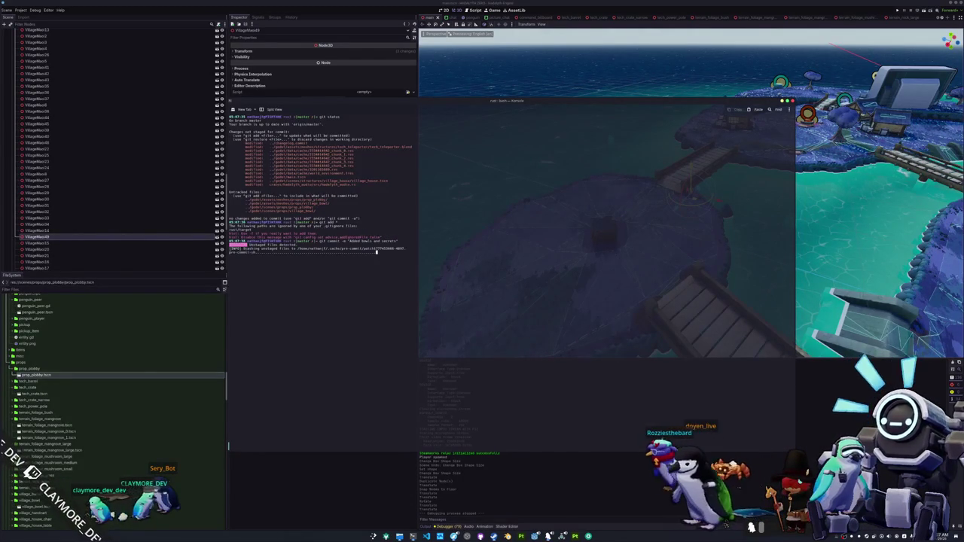
{"action": "type", "text": "git push"}
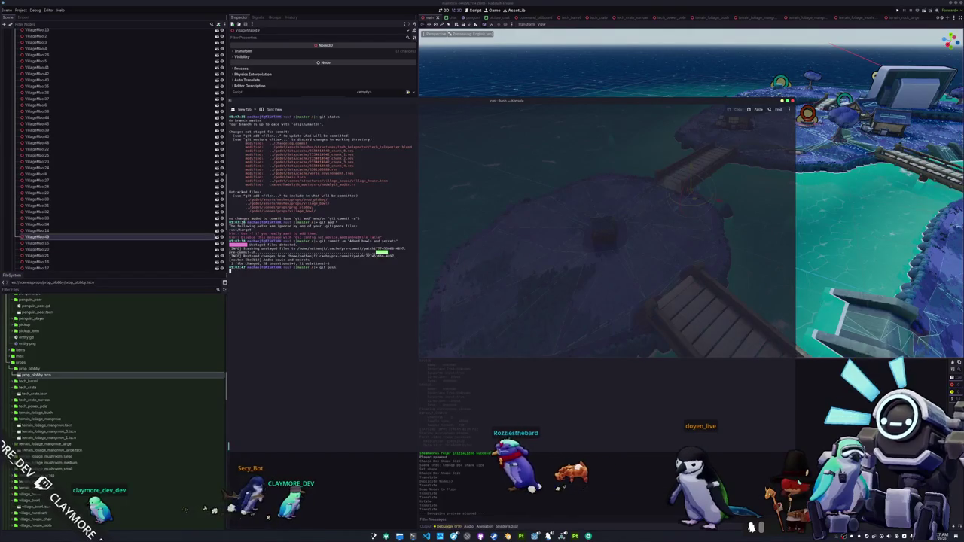
{"action": "key", "text": "Return"}
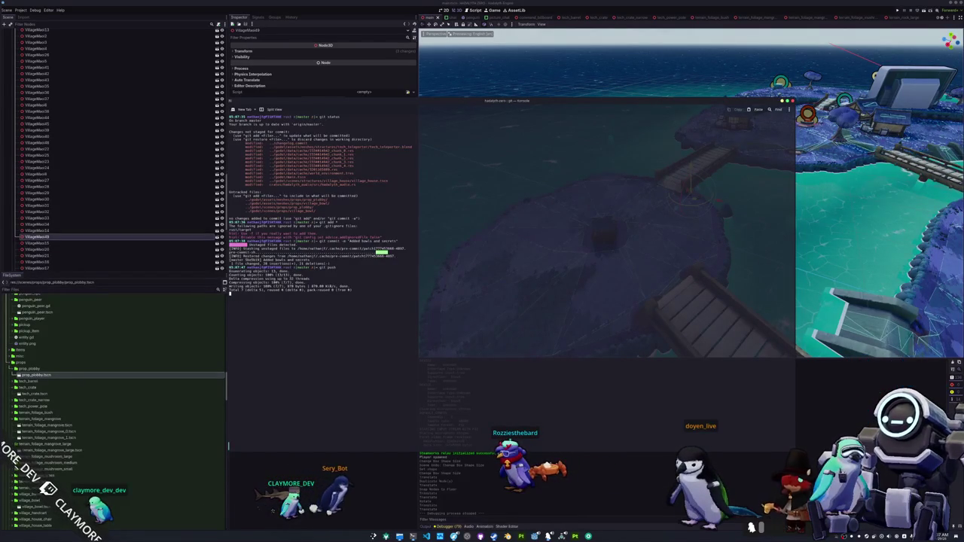
{"action": "left_click", "coordinate": [364, 490]}
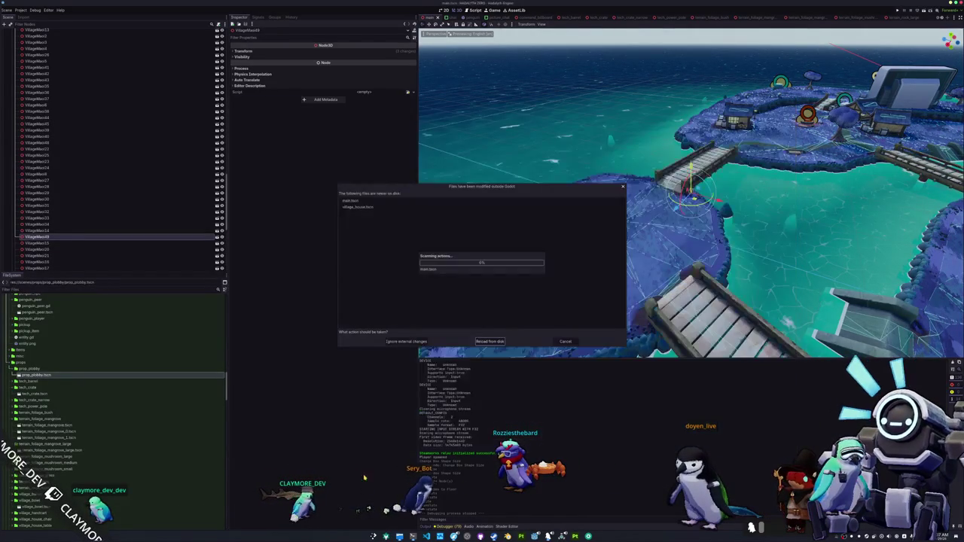
Reload the externally changed scenes, run the game, and open the Chat scene tab
{"action": "left_click", "coordinate": [495, 342]}
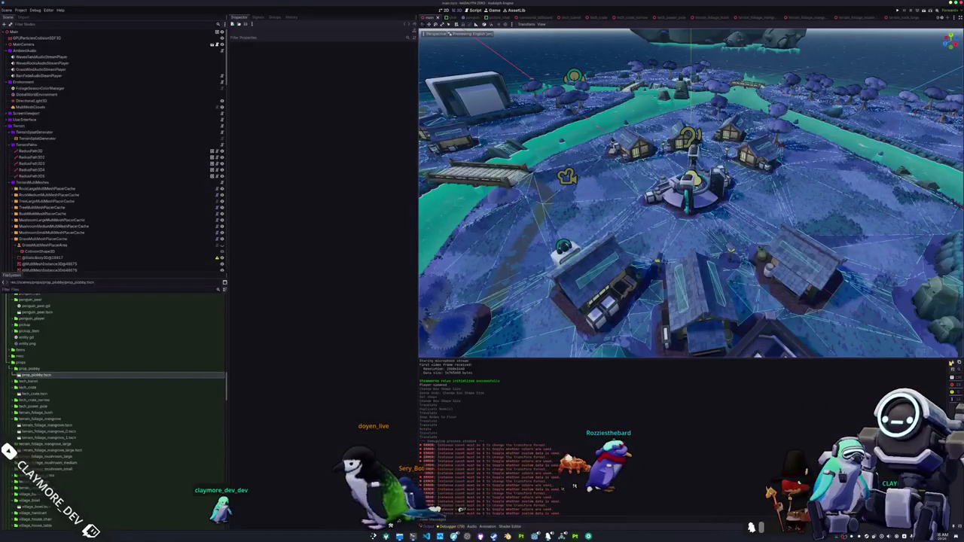
{"action": "key", "text": "F5"}
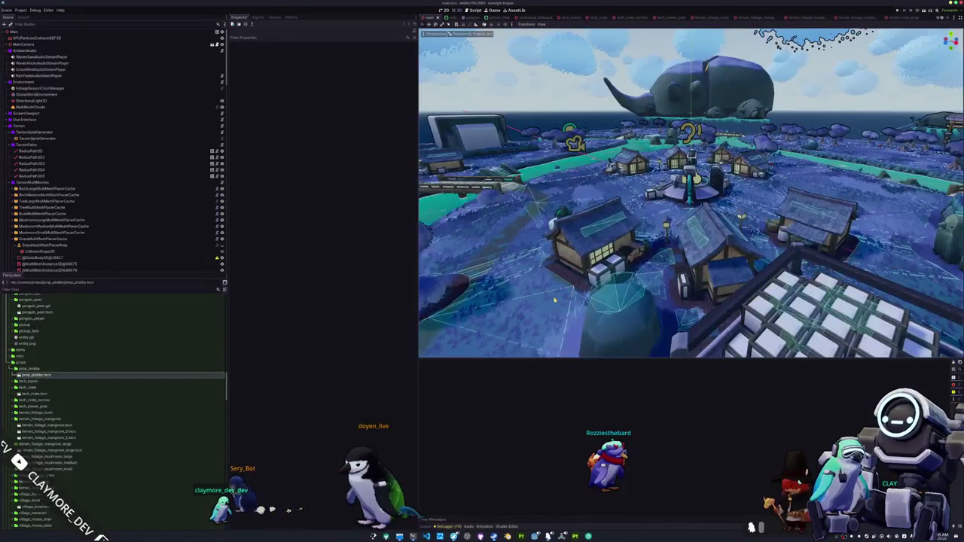
{"action": "key", "text": "alt+Tab"}
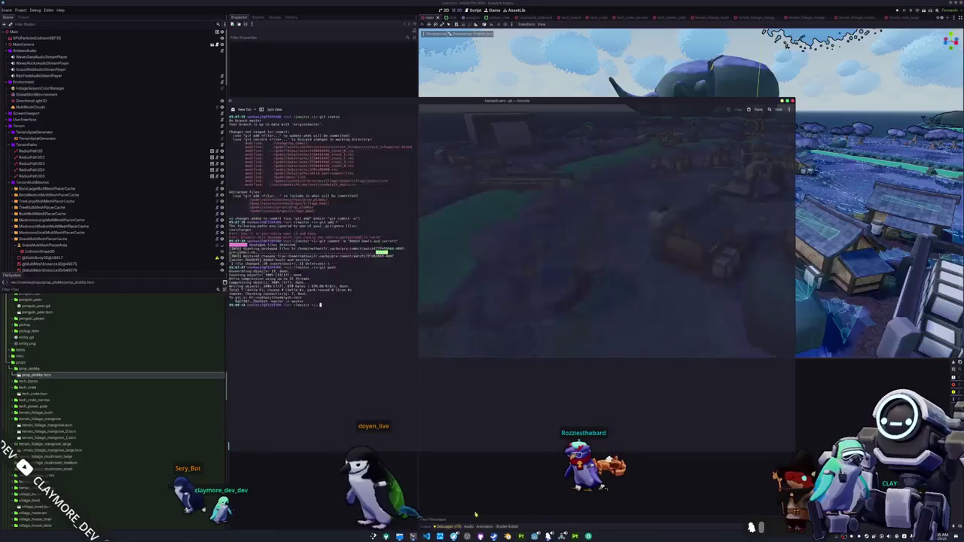
{"action": "key", "text": "alt+Tab"}
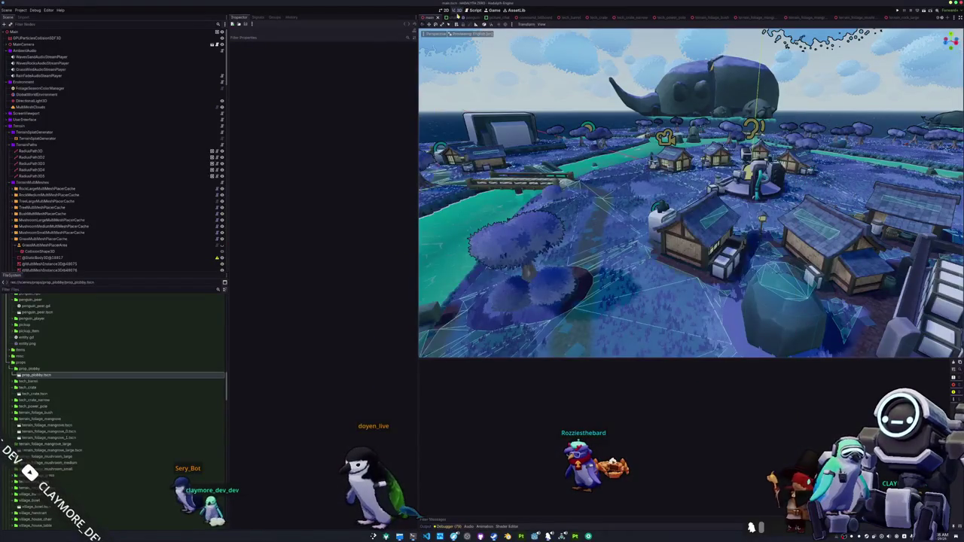
{"action": "left_click", "coordinate": [459, 13]}
{"action": "key", "text": "alt+Tab"}
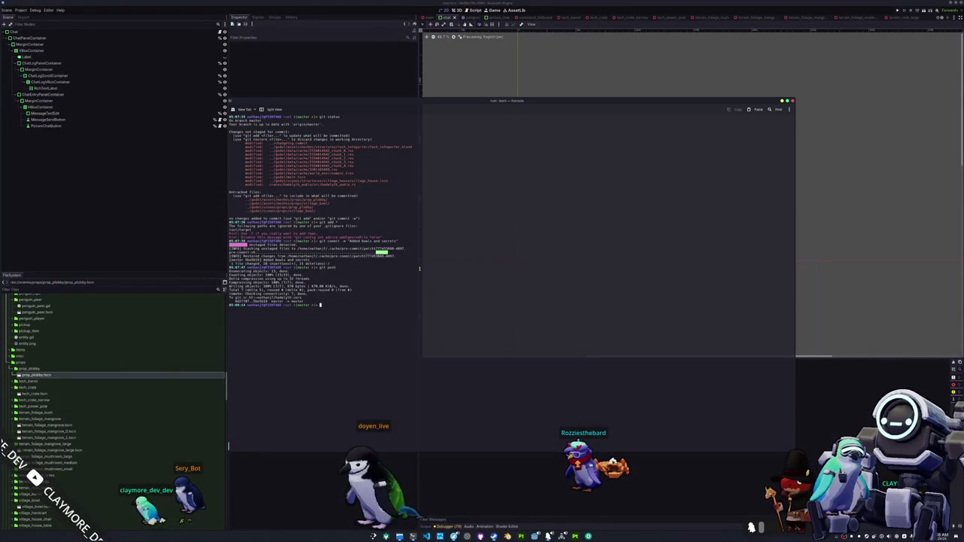
Check git status, stage files with *, and attempt a git commit
{"action": "type", "text": "stat"}
{"action": "key", "text": "Return"}
{"action": "type", "text": "git add"}
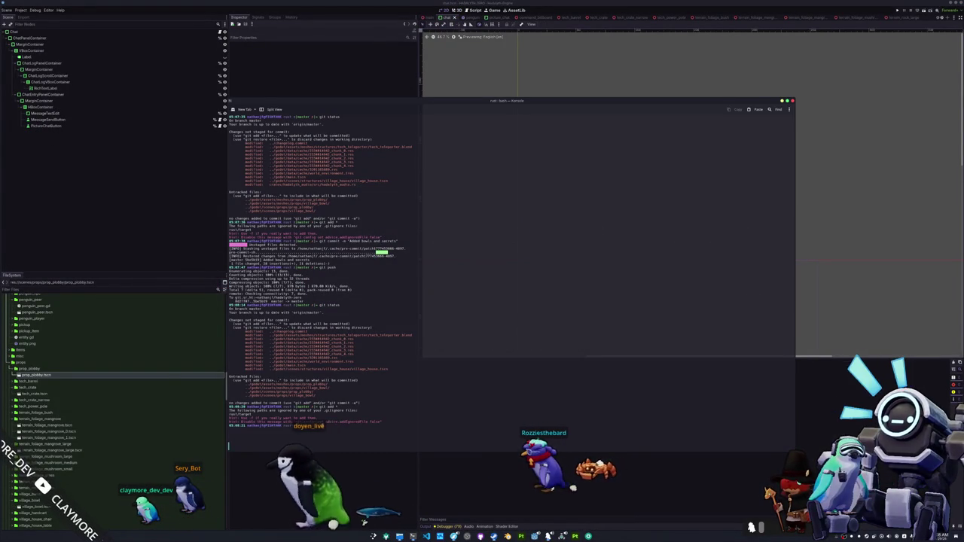
{"action": "type", "text": "*"}
{"action": "key", "text": "Return"}
{"action": "type", "text": "git commit"}
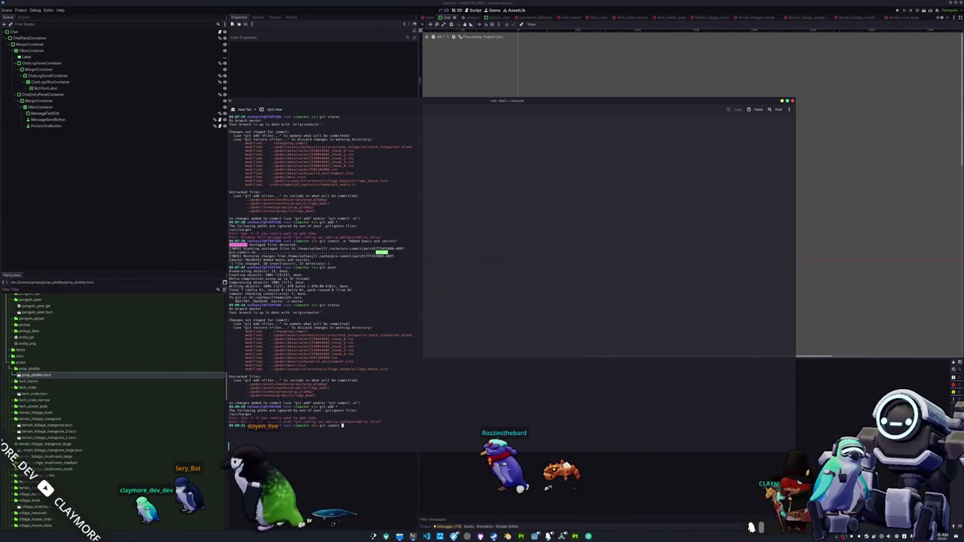
{"action": "key", "text": "Return"}
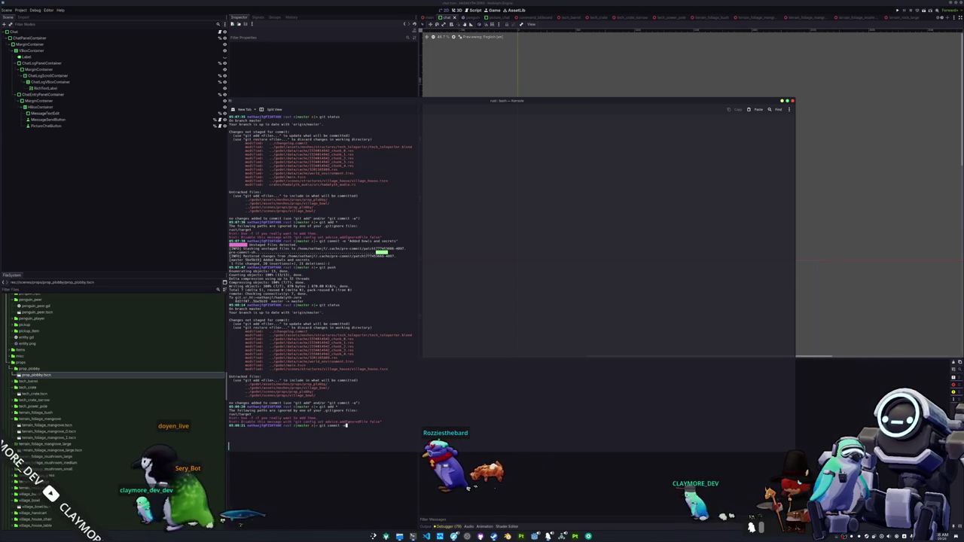
Recheck the uncommitted files, run git add . and list the repository's files
{"action": "key", "text": "BackSpace"}
{"action": "key", "text": "BackSpace"}
{"action": "key", "text": "BackSpace"}
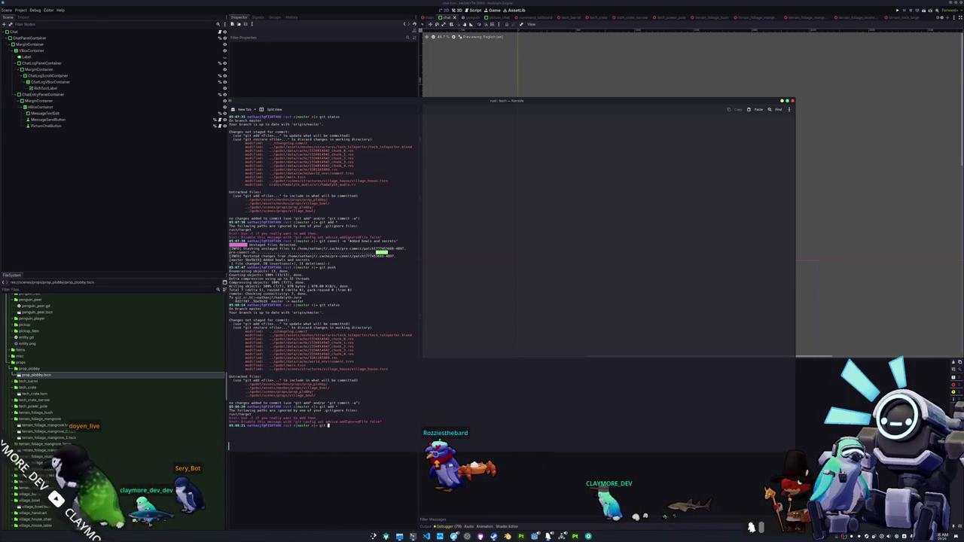
{"action": "type", "text": "status"}
{"action": "key", "text": "Return"}
{"action": "type", "text": "git "}
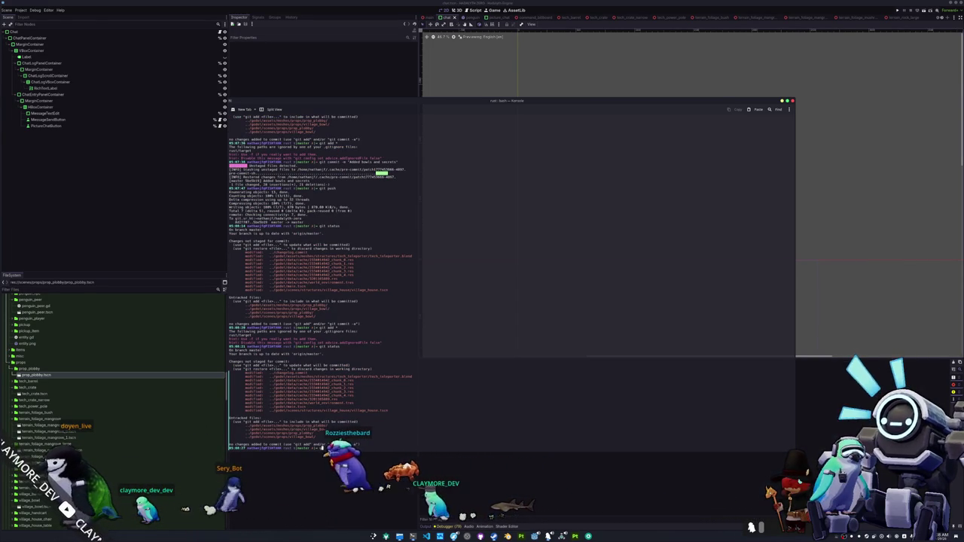
{"action": "type", "text": "add ."}
{"action": "key", "text": "Return"}
{"action": "type", "text": "ls"}
{"action": "key", "text": "Return"}
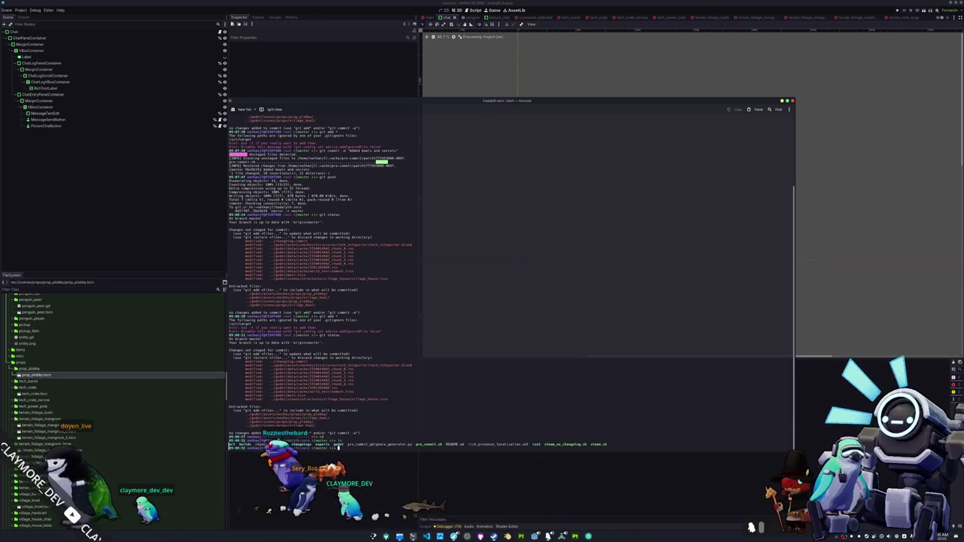
From the repository root, stage everything, commit as 'Added bowls and secrets' and push
{"action": "key", "text": "Return"}
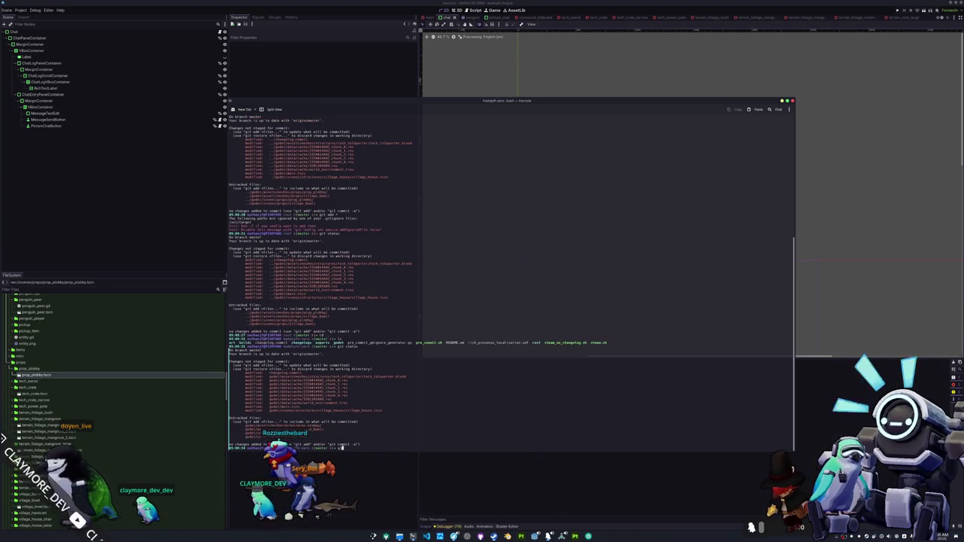
{"action": "type", "text": "git add ."}
{"action": "key", "text": "Return"}
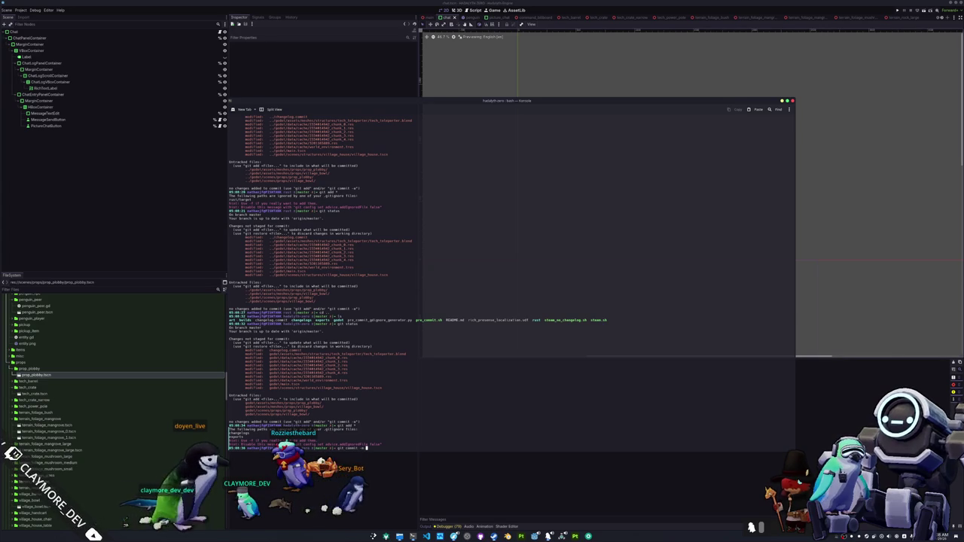
{"action": "type", "text": "m \"Added bowls and secrets\""}
{"action": "key", "text": "Return"}
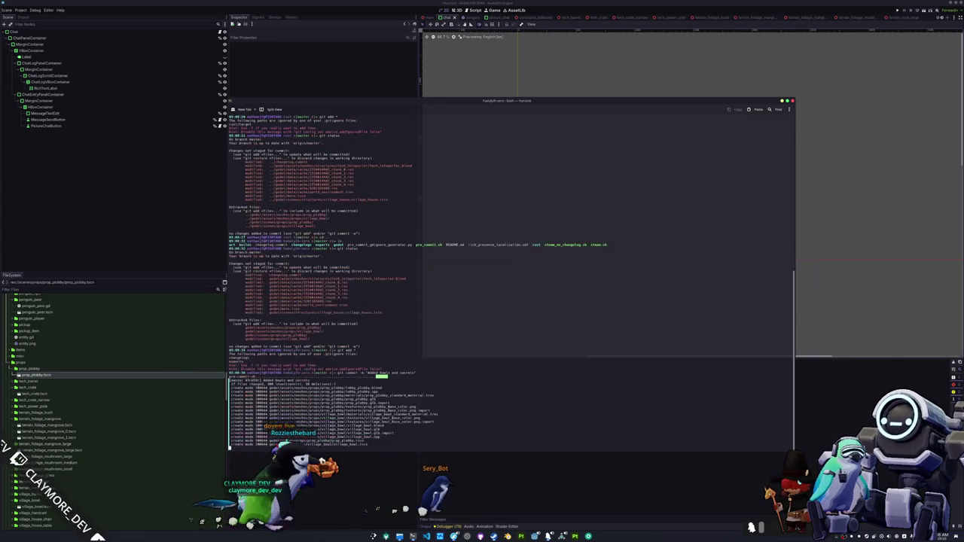
{"action": "key", "text": "Return"}
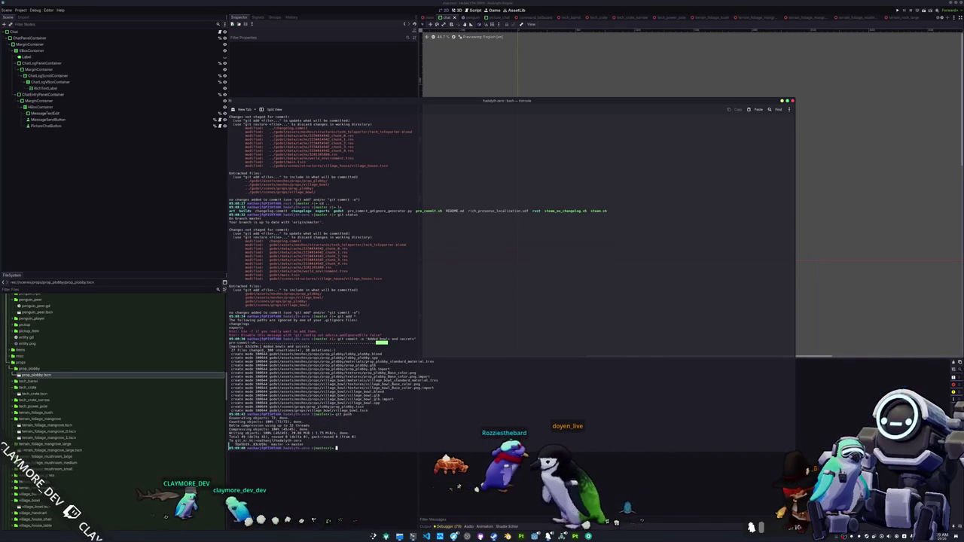
List the repository files again and return to the Godot editor
{"action": "type", "text": "git"}
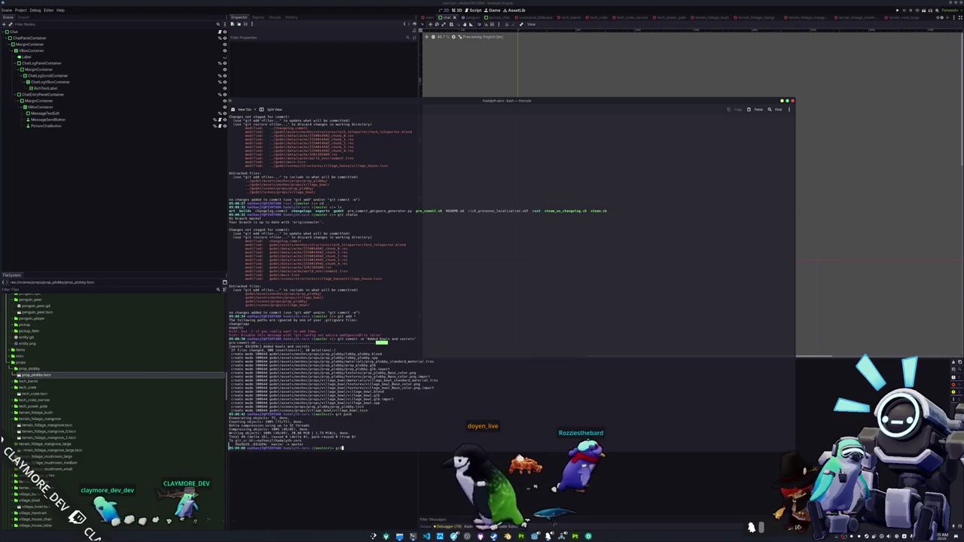
{"action": "key", "text": "Return"}
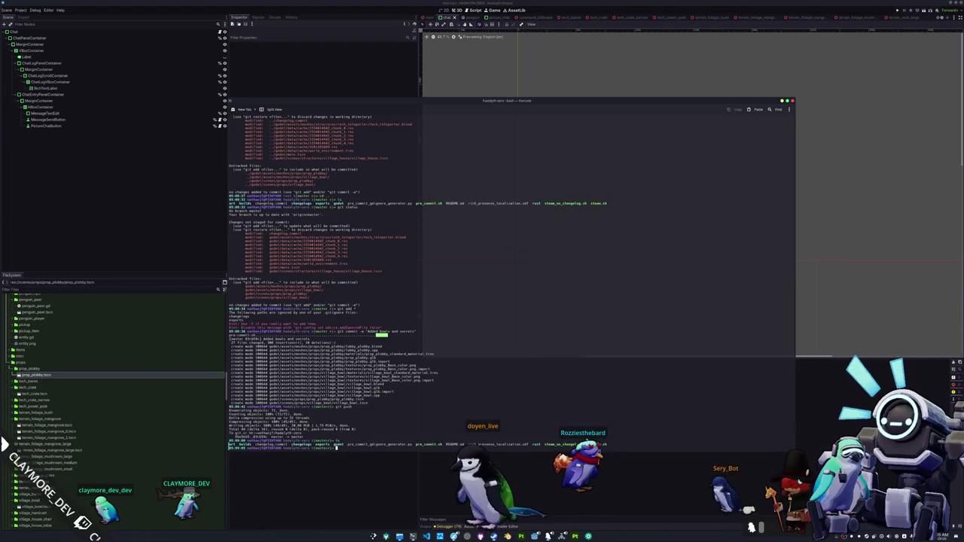
{"action": "left_click", "coordinate": [384, 505]}
{"action": "left_click", "coordinate": [21, 9]}
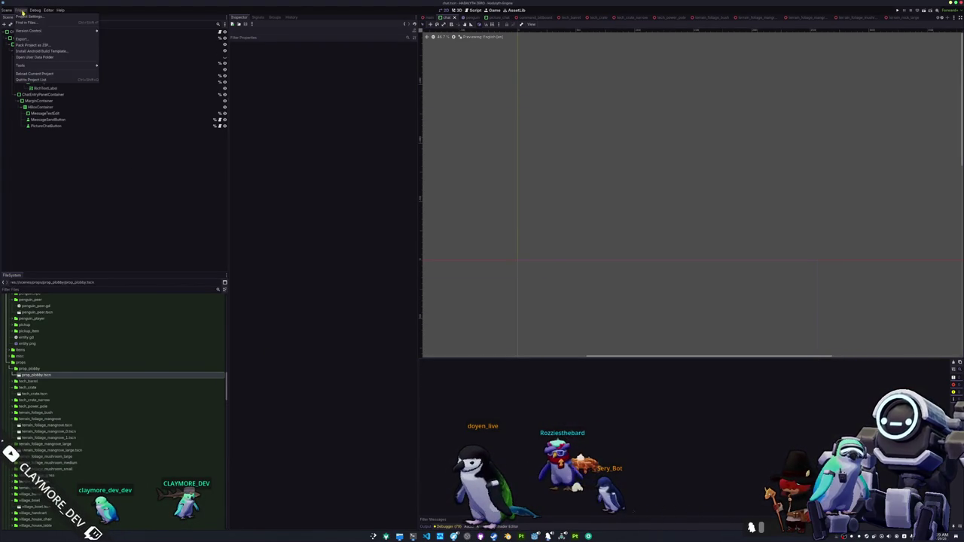
Run a release Export All, close the export dialog and clear the error log
{"action": "left_click", "coordinate": [28, 40]}
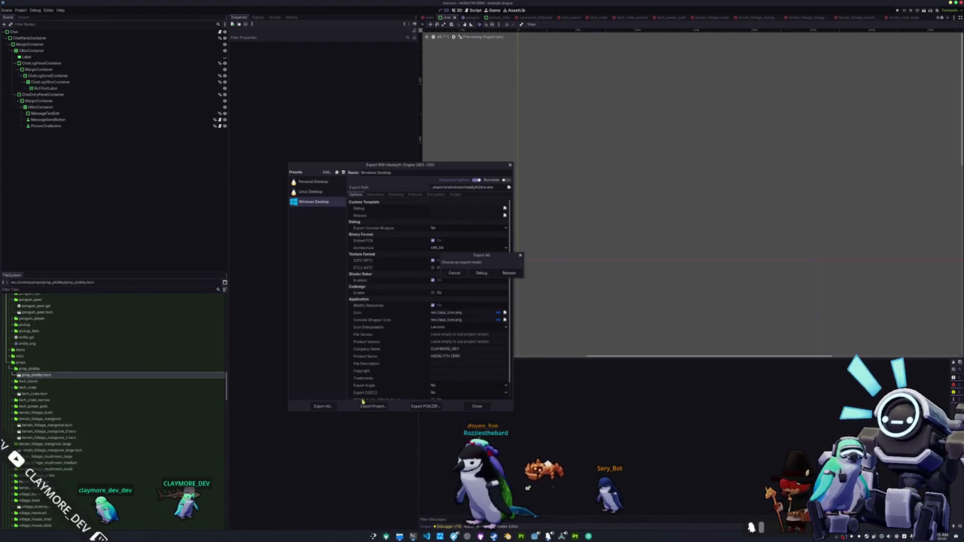
{"action": "left_click", "coordinate": [509, 273]}
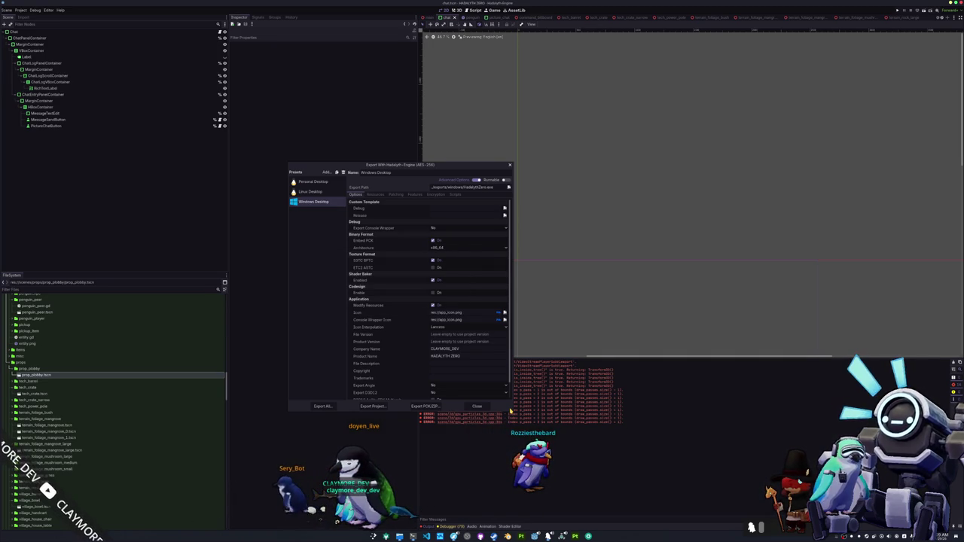
{"action": "left_click", "coordinate": [482, 406]}
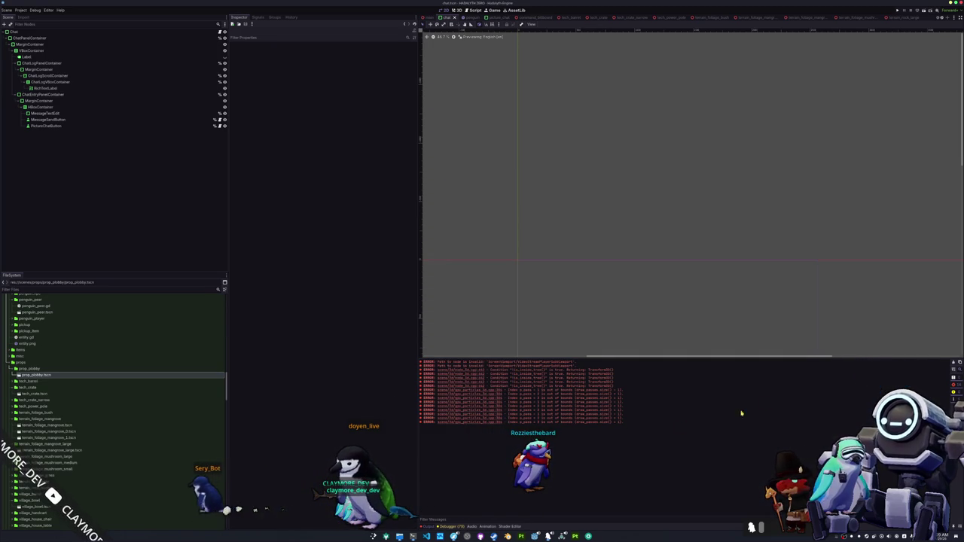
{"action": "left_click", "coordinate": [952, 362]}
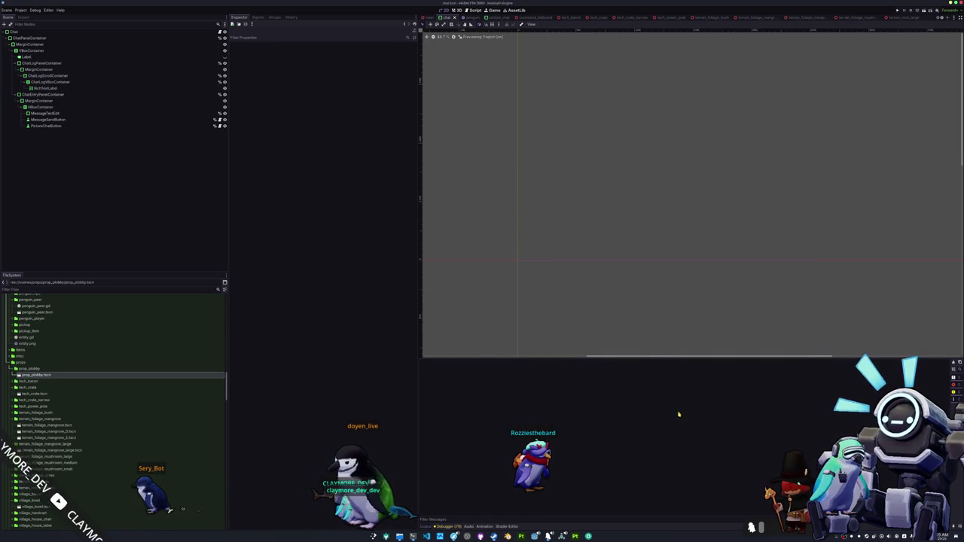
{"action": "scroll", "coordinate": [665, 233], "scroll_direction": "down", "scroll_amount": 3}
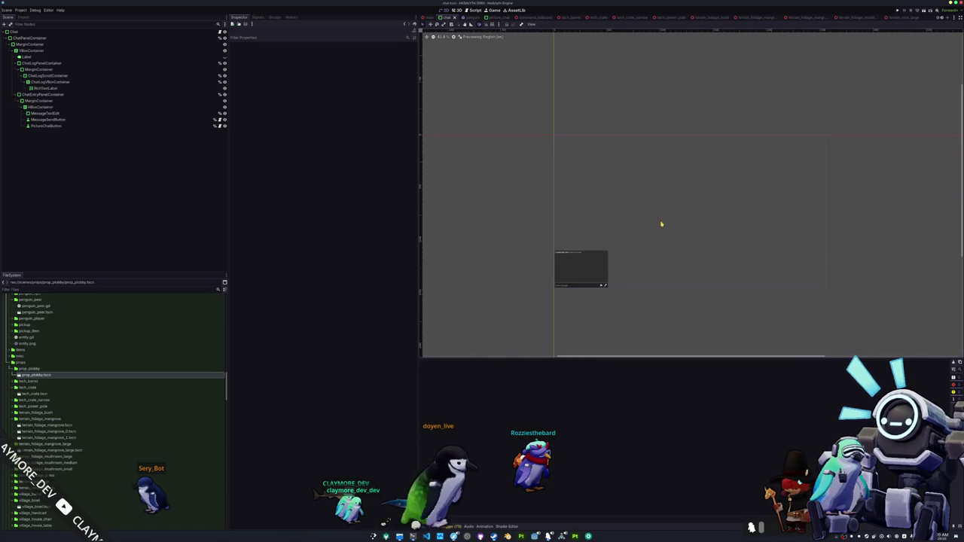
{"action": "scroll", "coordinate": [660, 223], "scroll_direction": "right", "scroll_amount": 2}
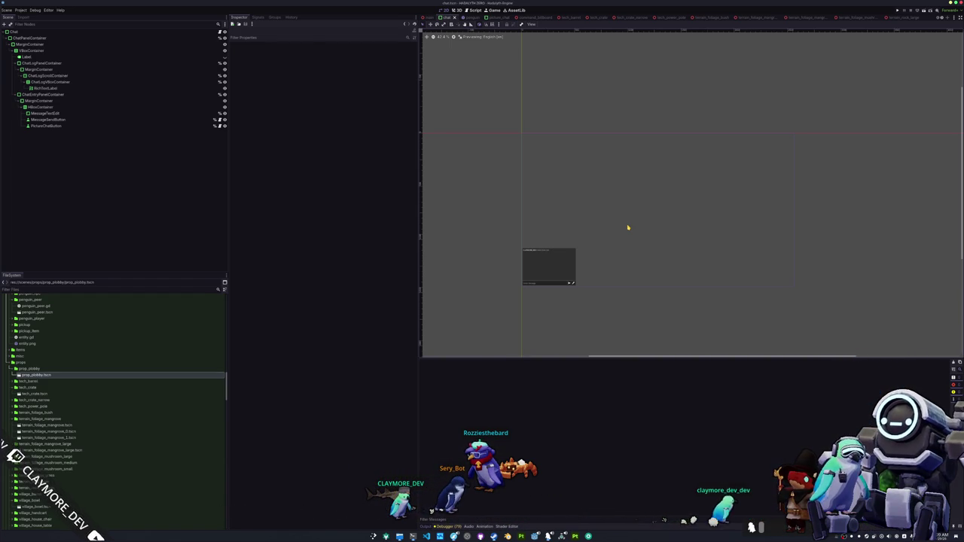
{"action": "scroll", "coordinate": [591, 209], "scroll_direction": "up", "scroll_amount": 2}
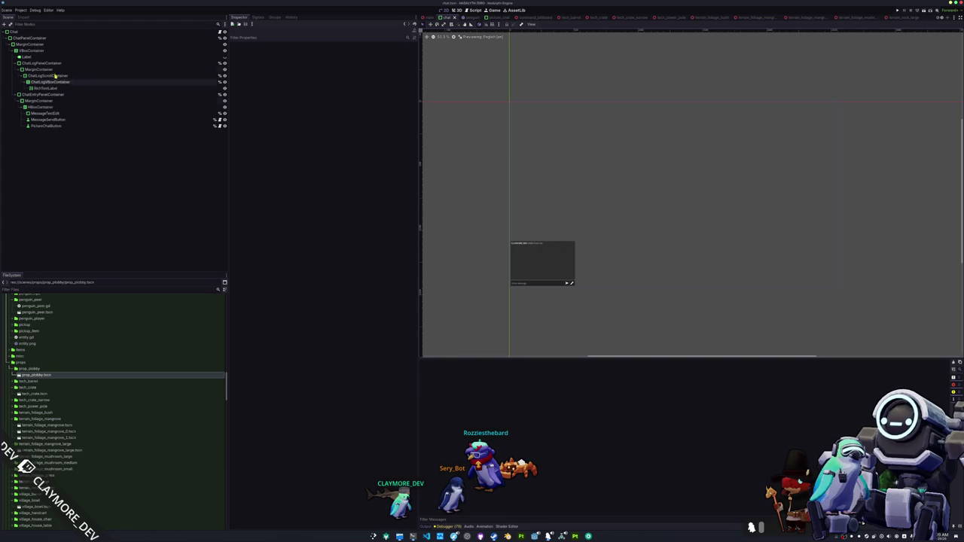
Reopen Project > Export and rerun Export All as a release build, then close
{"action": "left_click", "coordinate": [21, 10]}
{"action": "left_click", "coordinate": [22, 38]}
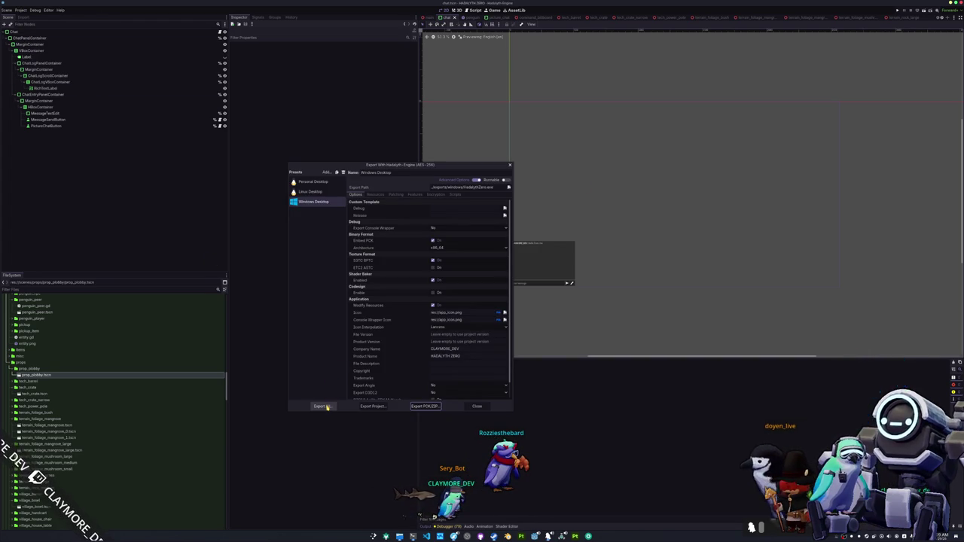
{"action": "left_click", "coordinate": [326, 407]}
{"action": "left_click", "coordinate": [508, 275]}
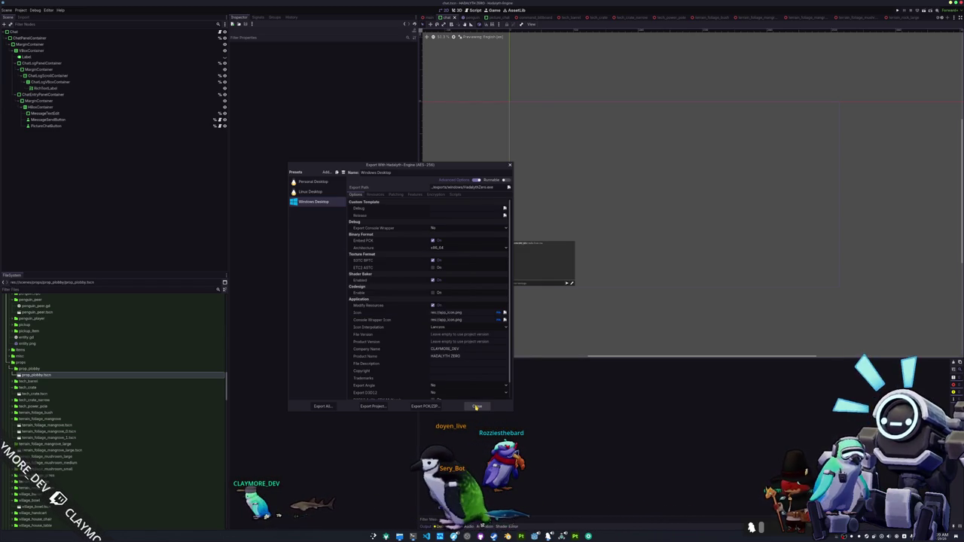
{"action": "left_click", "coordinate": [475, 408]}
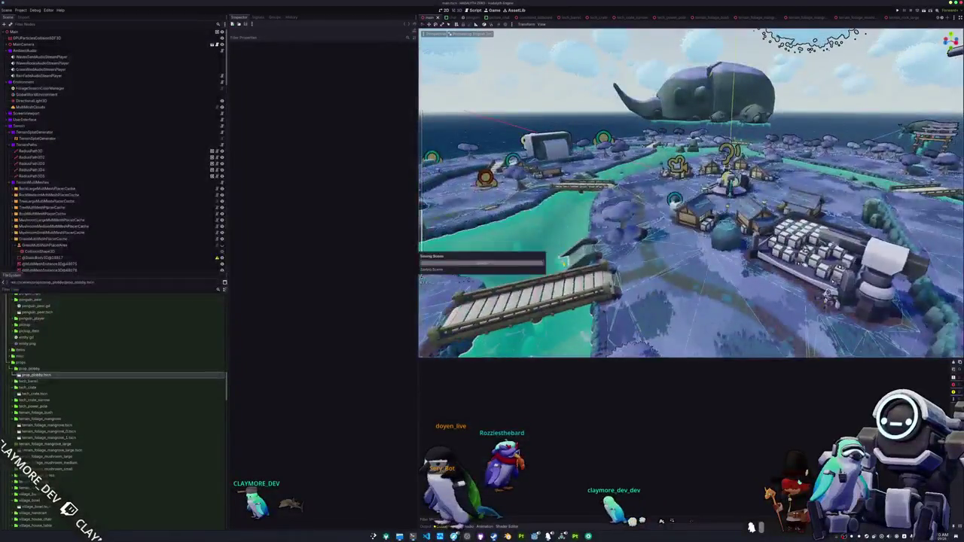
Run ./steam.sh in Konsole, entering the account password and the Steam Guard code
{"action": "key", "text": "alt+Tab"}
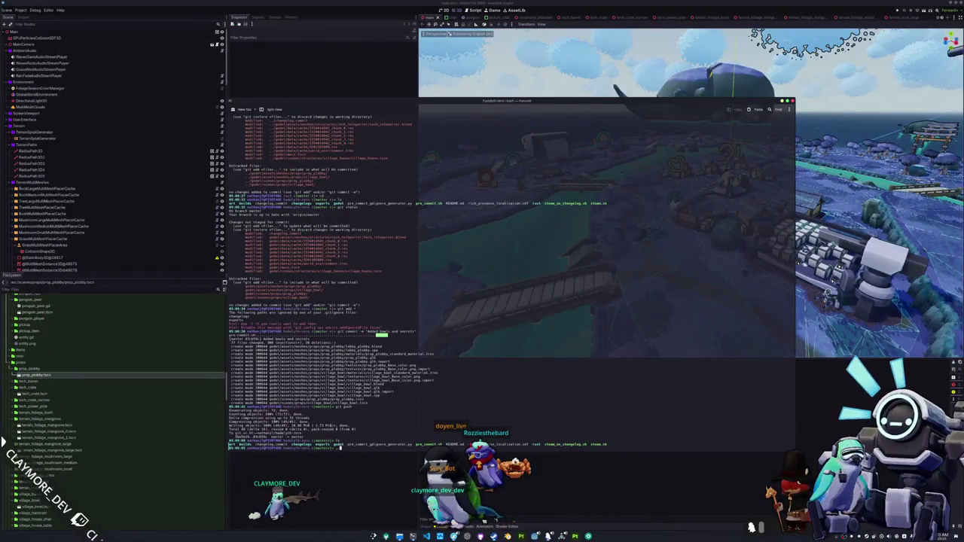
{"action": "type", "text": "st"}
{"action": "key", "text": "Tab"}
{"action": "key", "text": "Tab"}
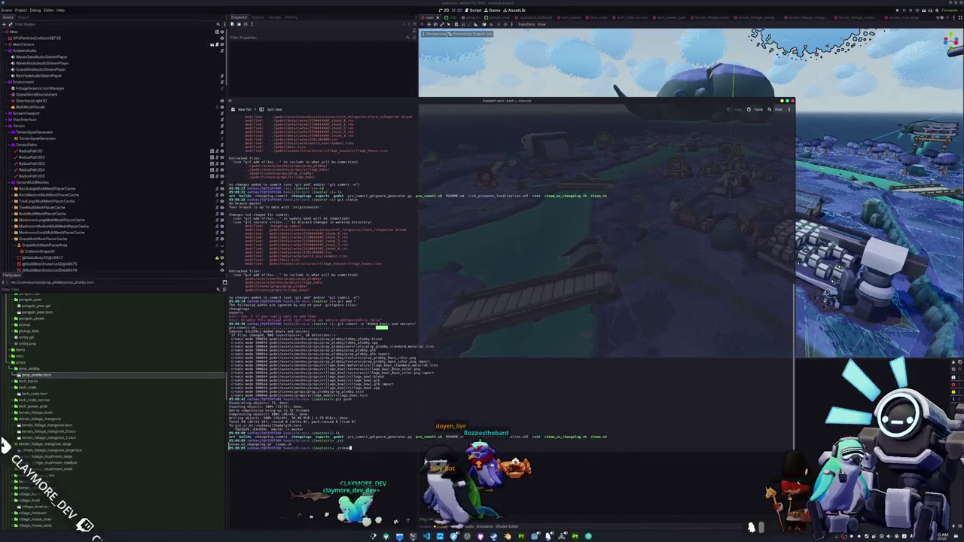
{"action": "key", "text": "Return"}
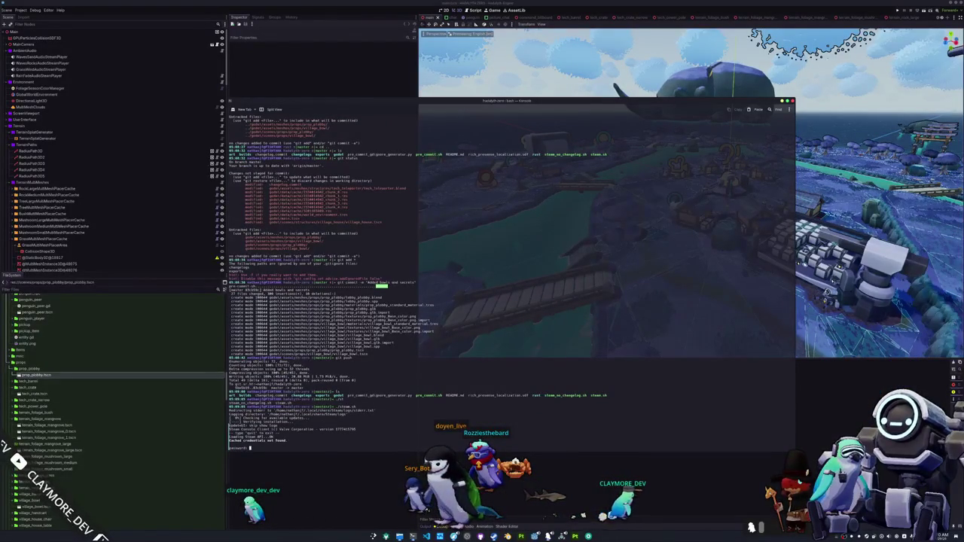
{"action": "key", "text": "Return"}
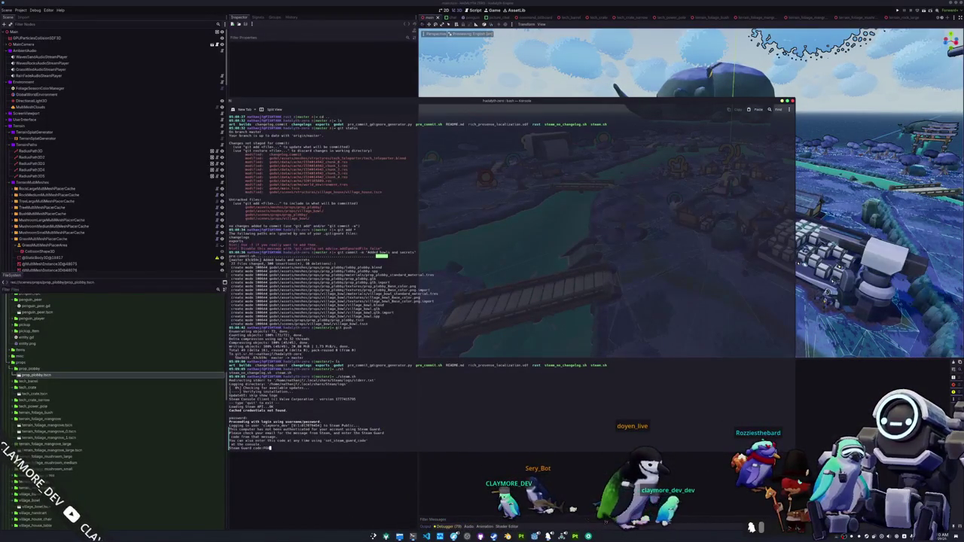
{"action": "type", "text": "2"}
{"action": "key", "text": "Return"}
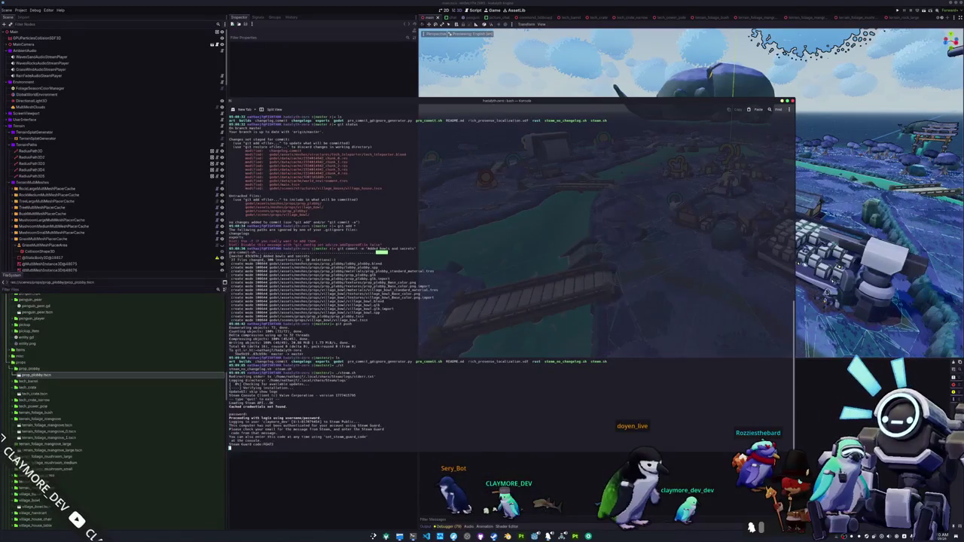
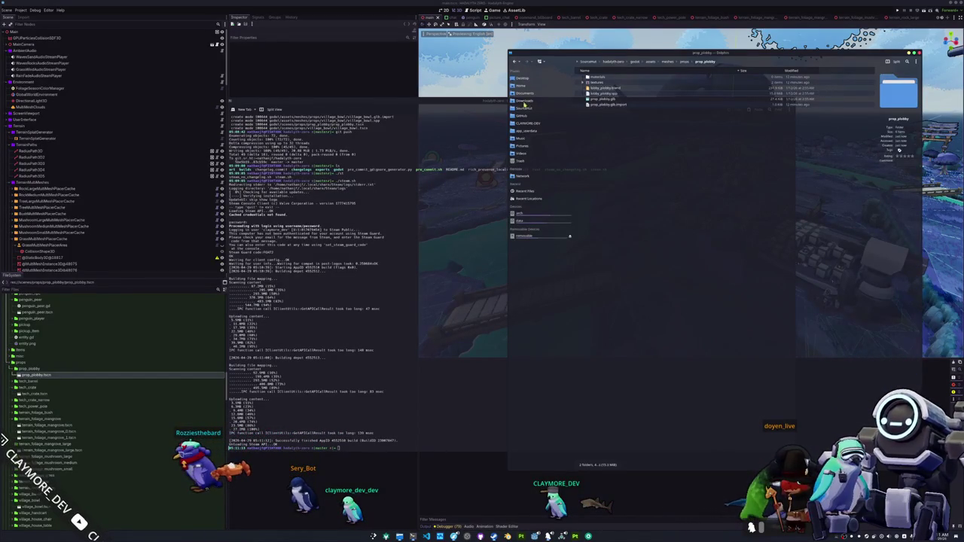
Open the latest changelog .txt in SourceHut's hadalyth-zero/changelogs folder
{"action": "left_click", "coordinate": [525, 109]}
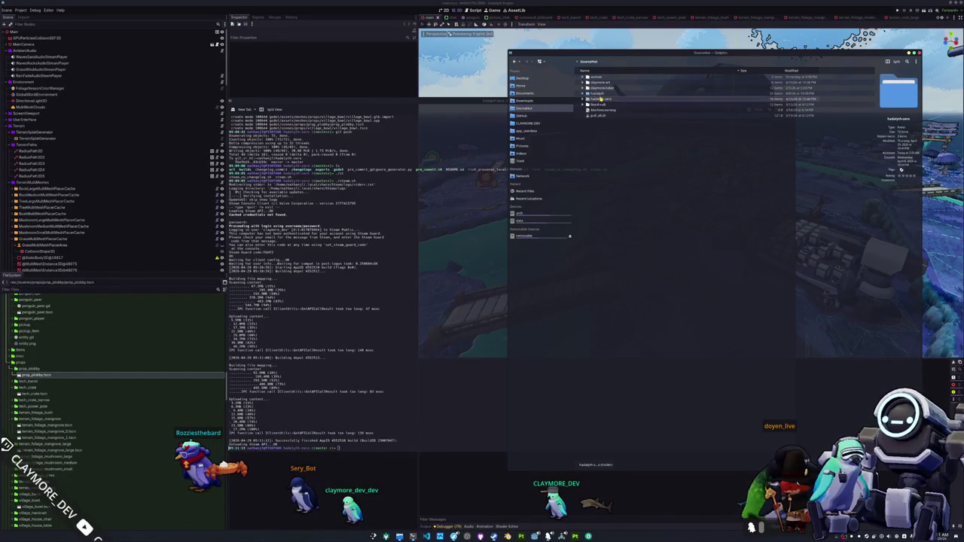
{"action": "double_click", "coordinate": [601, 99]}
{"action": "double_click", "coordinate": [603, 88]}
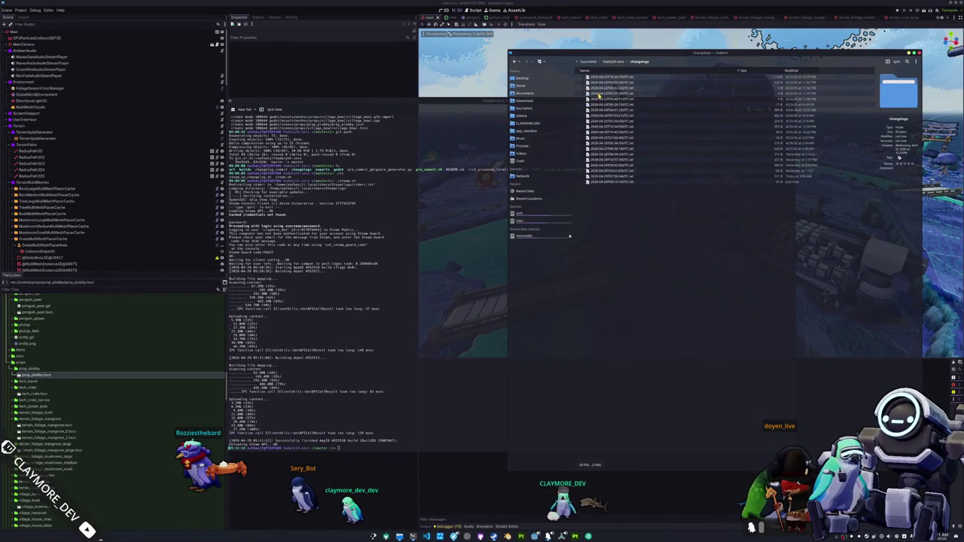
{"action": "double_click", "coordinate": [621, 183]}
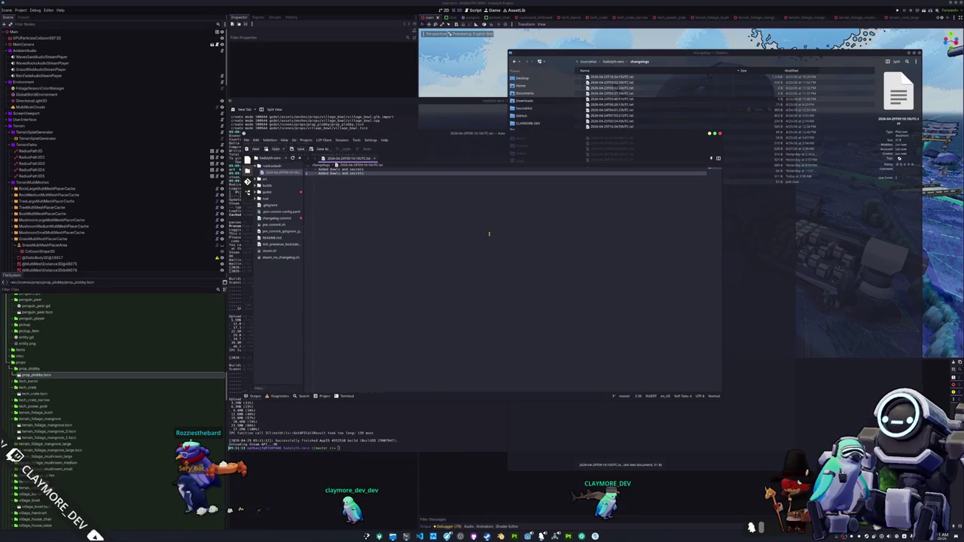
Delete the duplicated 'Added bowls and secrets' line, close Kate discarding the edit, and quit Dolphin
{"action": "key", "text": "ctrl+k"}
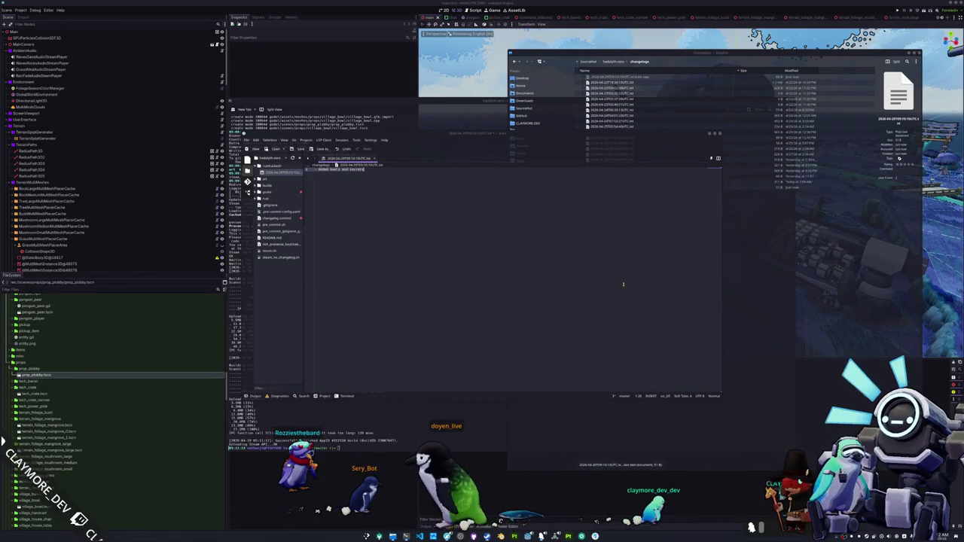
{"action": "left_click", "coordinate": [718, 136]}
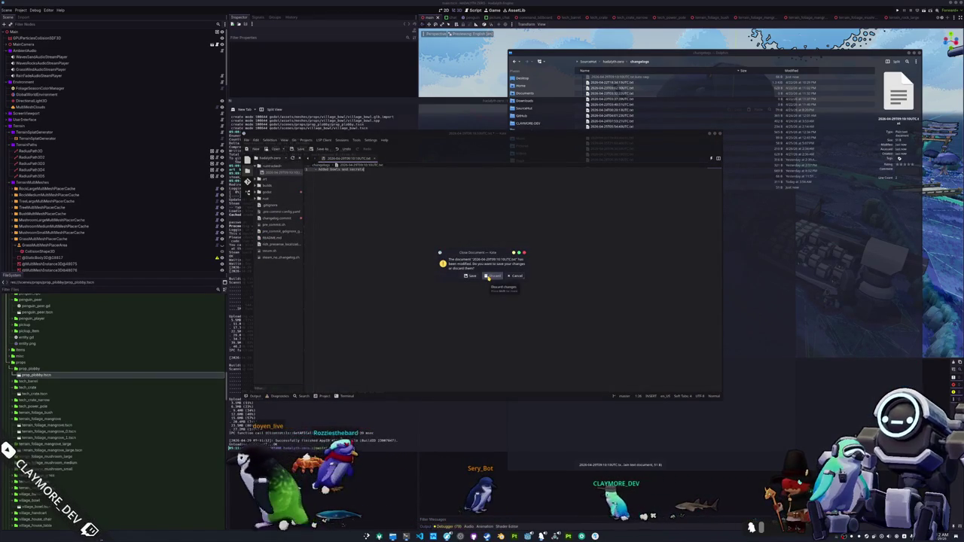
{"action": "left_click", "coordinate": [491, 275]}
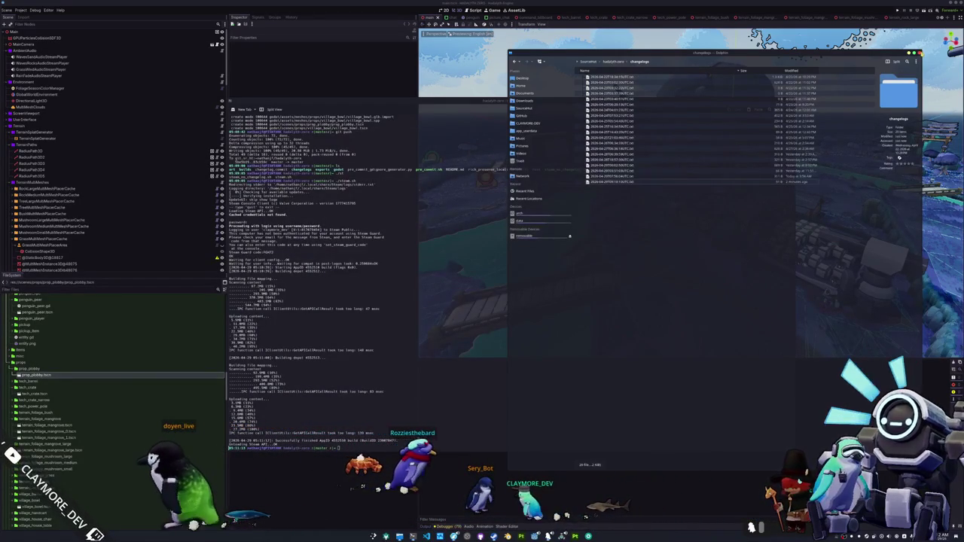
{"action": "key", "text": "ctrl+q"}
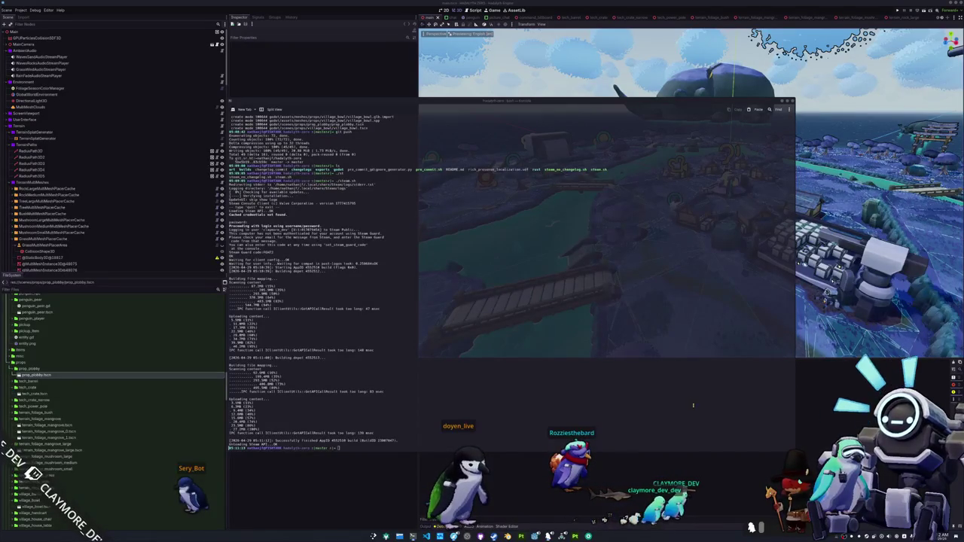
Stop the running Hadalyth Zero, verify integrity of its installed files, and minimize Steam
{"action": "left_click", "coordinate": [527, 523]}
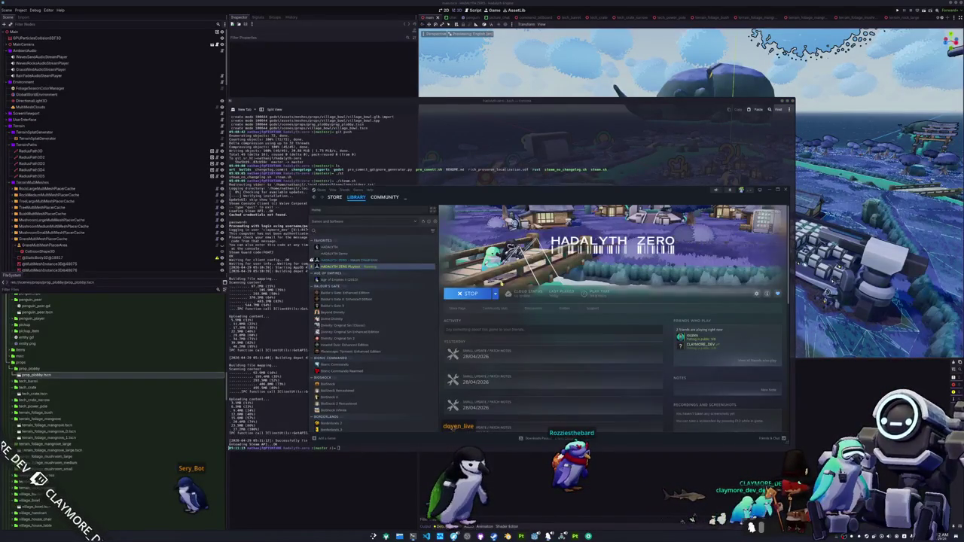
{"action": "left_click", "coordinate": [475, 294]}
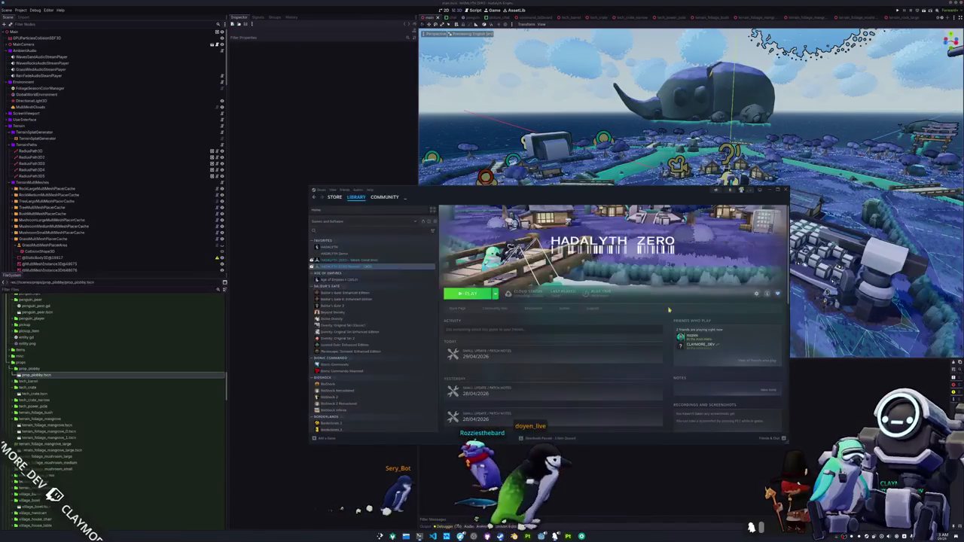
{"action": "left_click", "coordinate": [756, 295]}
{"action": "left_click", "coordinate": [731, 337]}
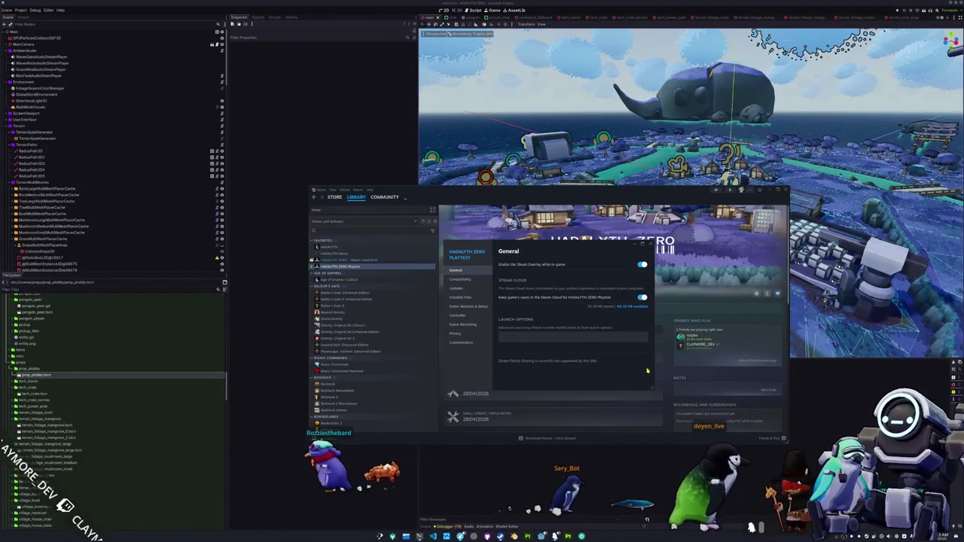
{"action": "left_click", "coordinate": [460, 296]}
{"action": "left_click", "coordinate": [619, 310]}
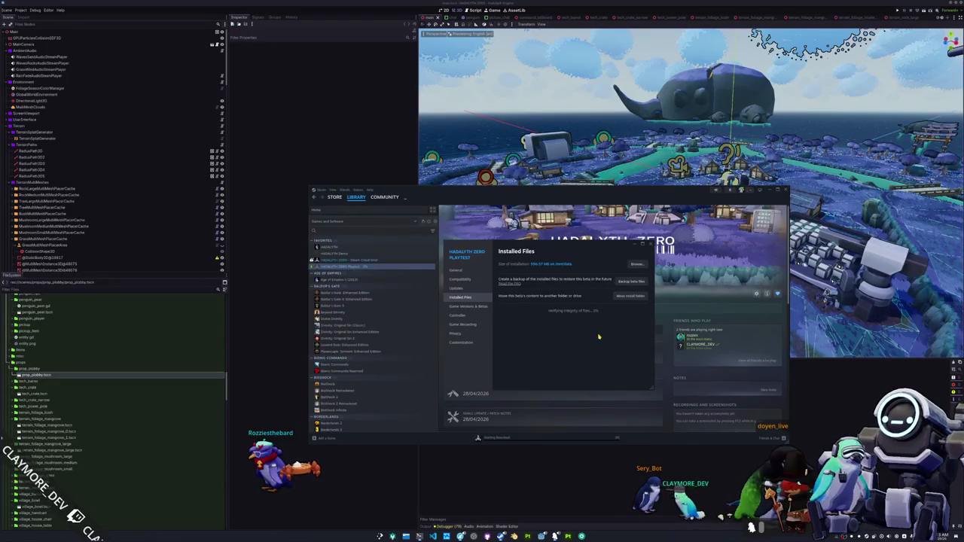
{"action": "left_click", "coordinate": [651, 244]}
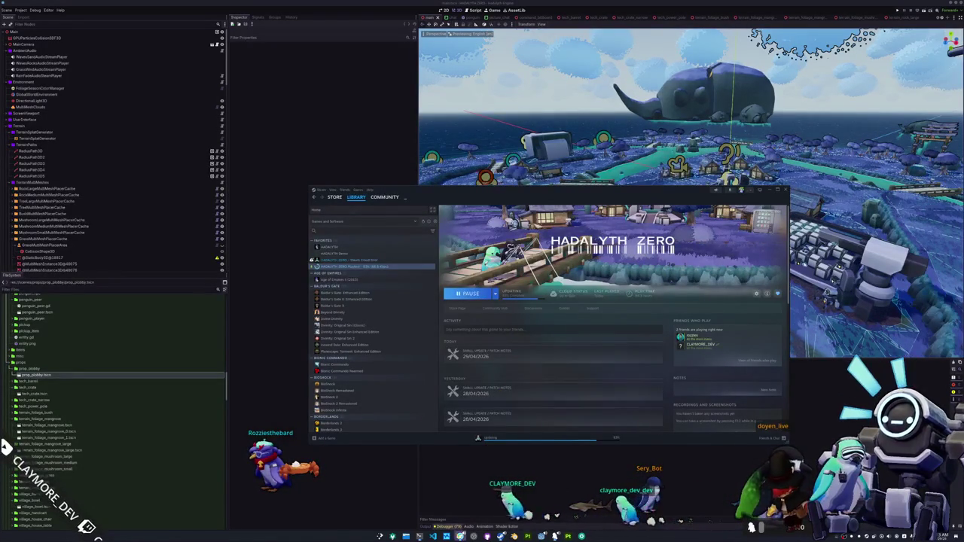
{"action": "left_click", "coordinate": [542, 535]}
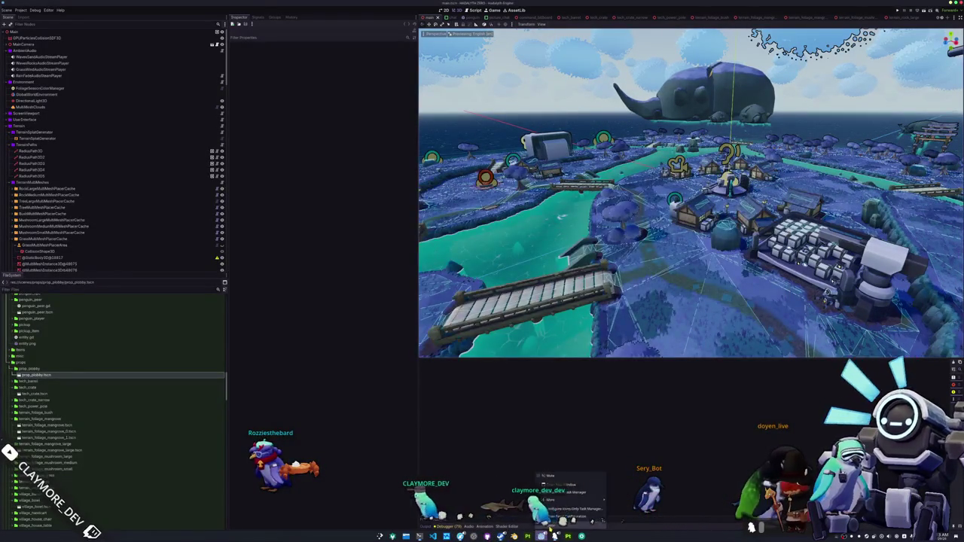
{"action": "left_click", "coordinate": [553, 531]}
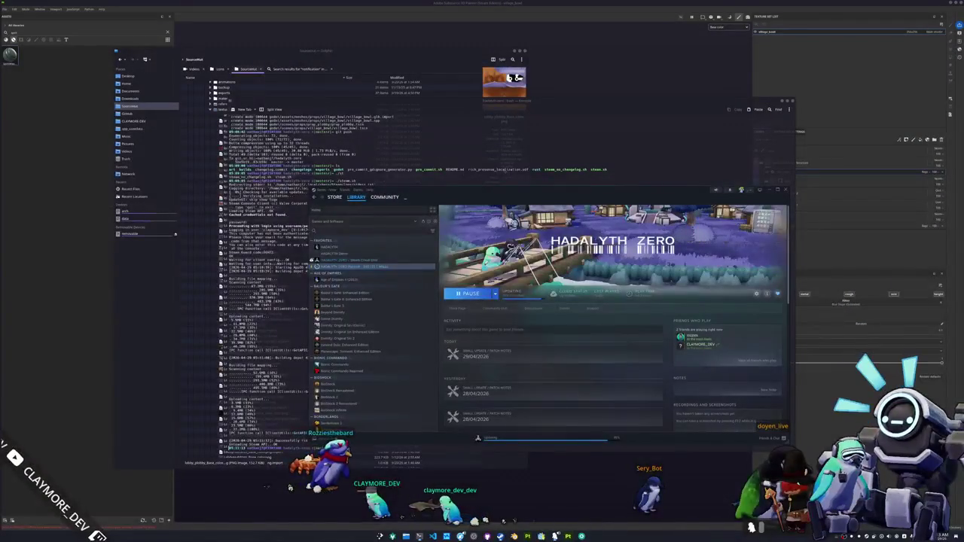
Open the HADALYTH project from the Godot Project Manager and save the scene to run it
{"action": "right_click", "coordinate": [568, 535]}
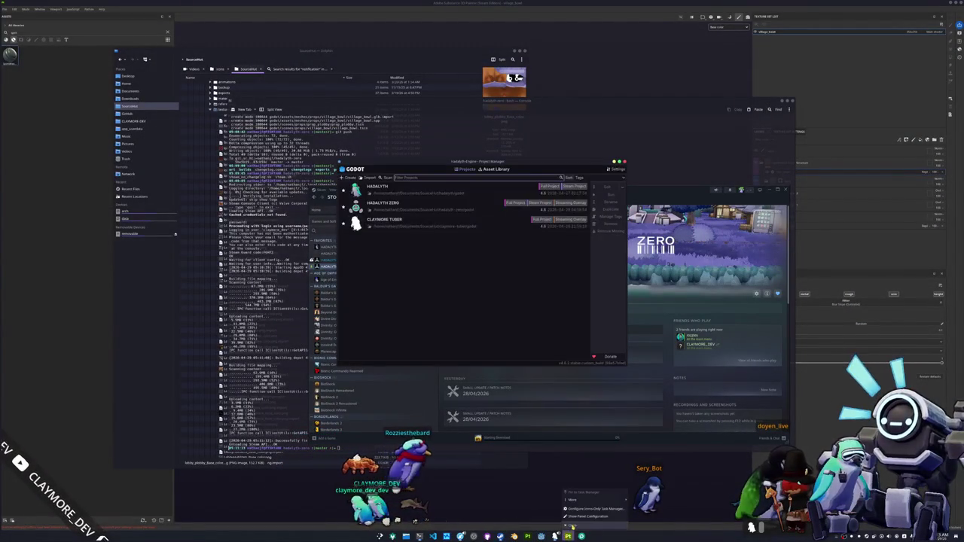
{"action": "left_click", "coordinate": [469, 264]}
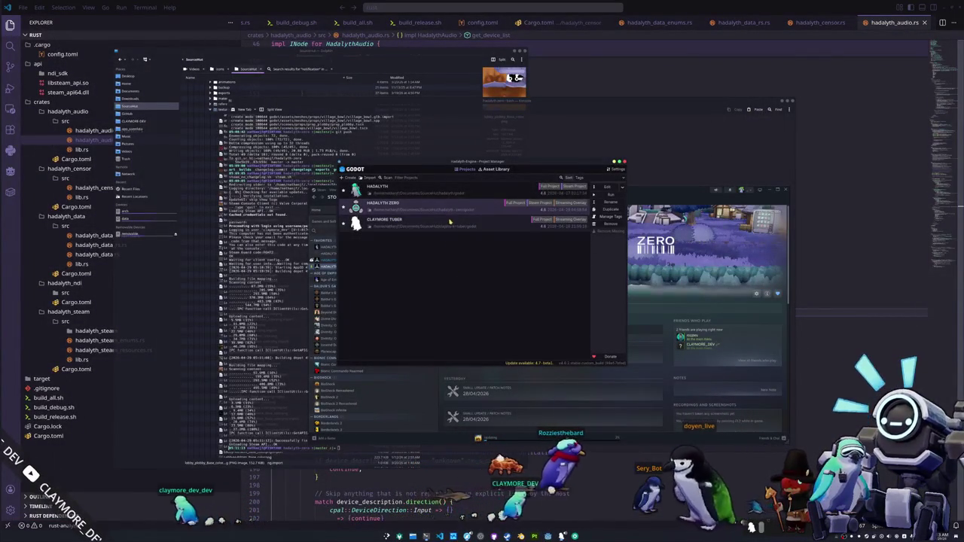
{"action": "double_click", "coordinate": [345, 188]}
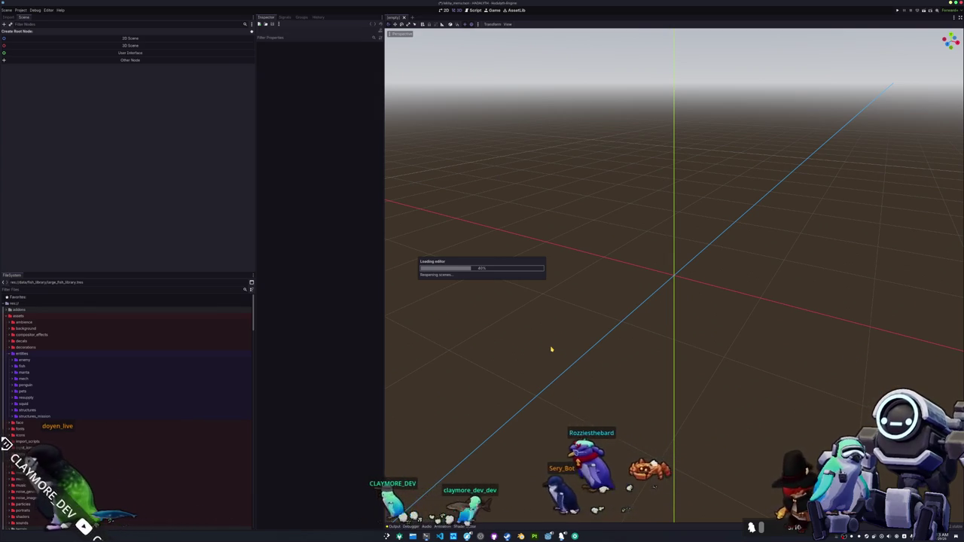
{"action": "key", "text": "ctrl+s"}
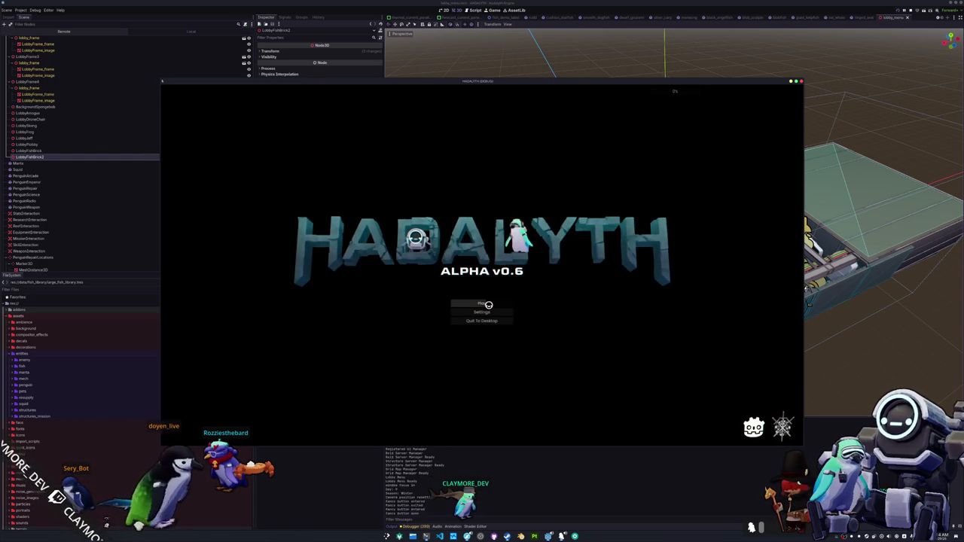
Load the saved game and walk the character south onto the circular pad
{"action": "left_click", "coordinate": [474, 303]}
{"action": "left_click", "coordinate": [425, 302]}
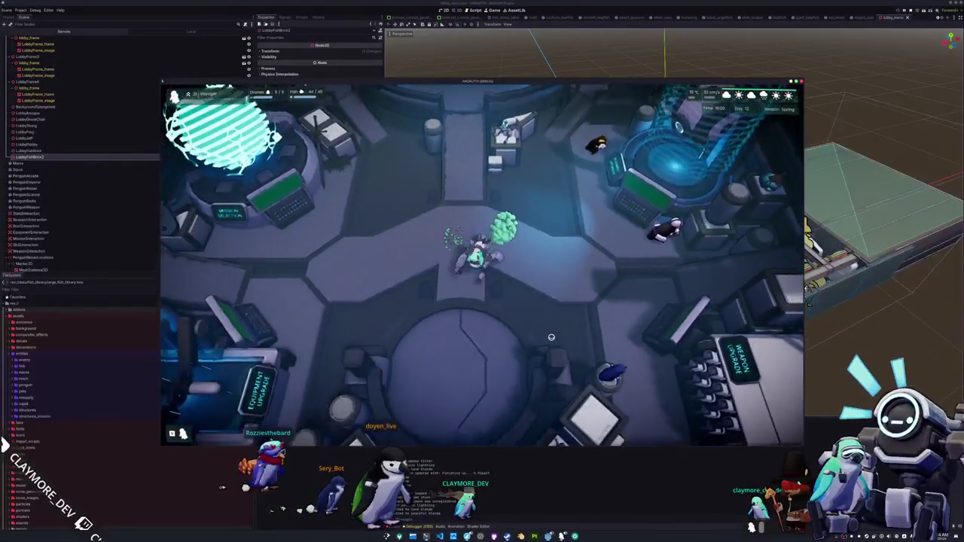
{"action": "key", "text": "s"}
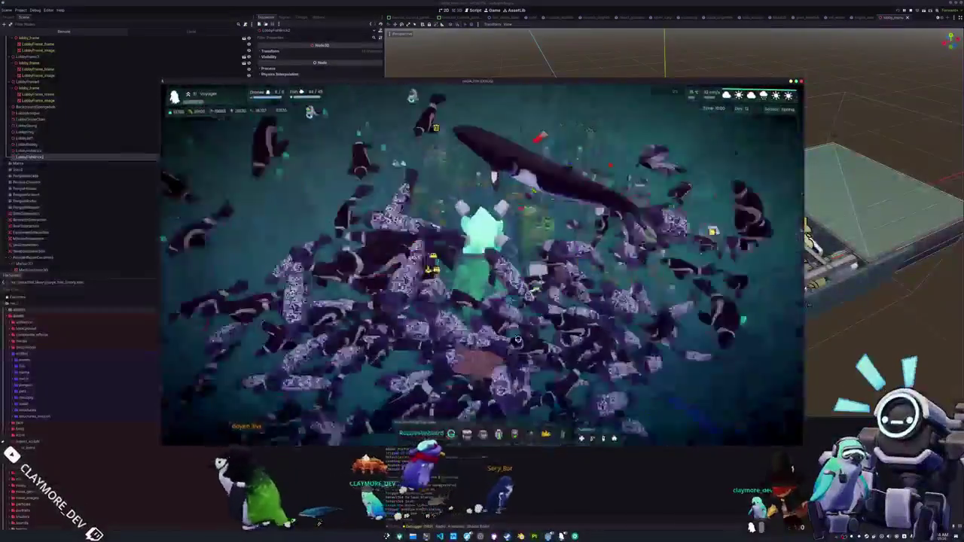
{"action": "scroll", "coordinate": [518, 339], "scroll_direction": "up", "scroll_amount": 5}
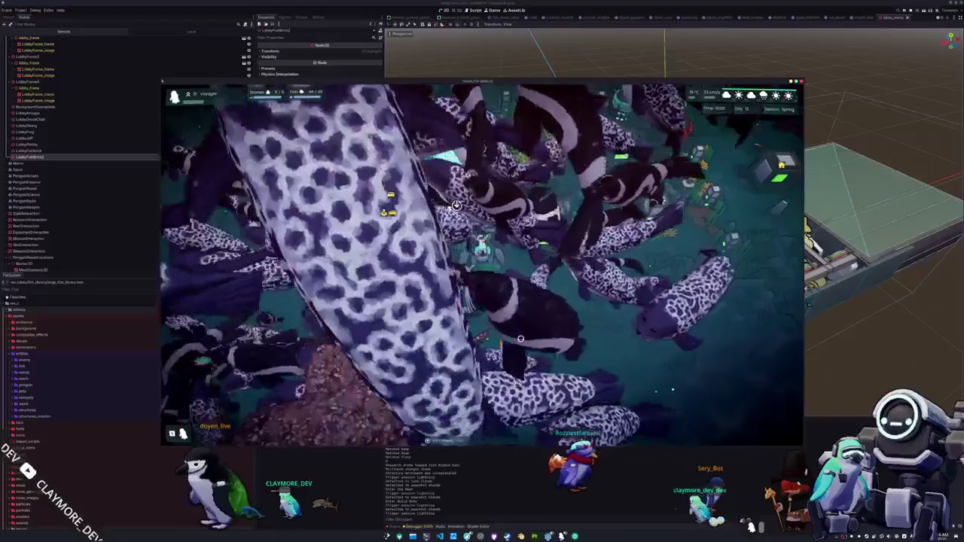
{"action": "scroll", "coordinate": [519, 339], "scroll_direction": "down", "scroll_amount": 5}
Clear the fish with the fish kill command in the debug console
{"action": "key", "text": "grave"}
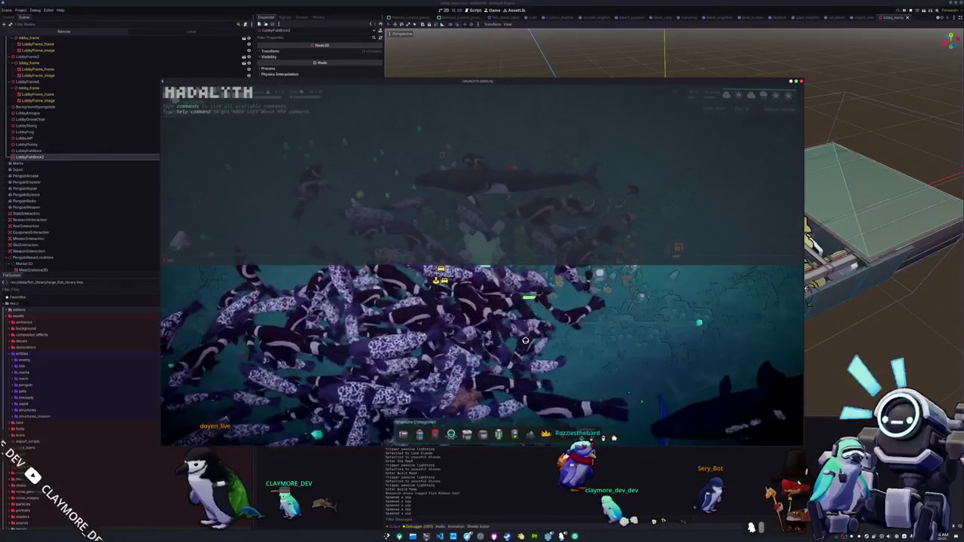
{"action": "type", "text": "fish kill"}
{"action": "key", "text": "Return"}
{"action": "key", "text": "grave"}
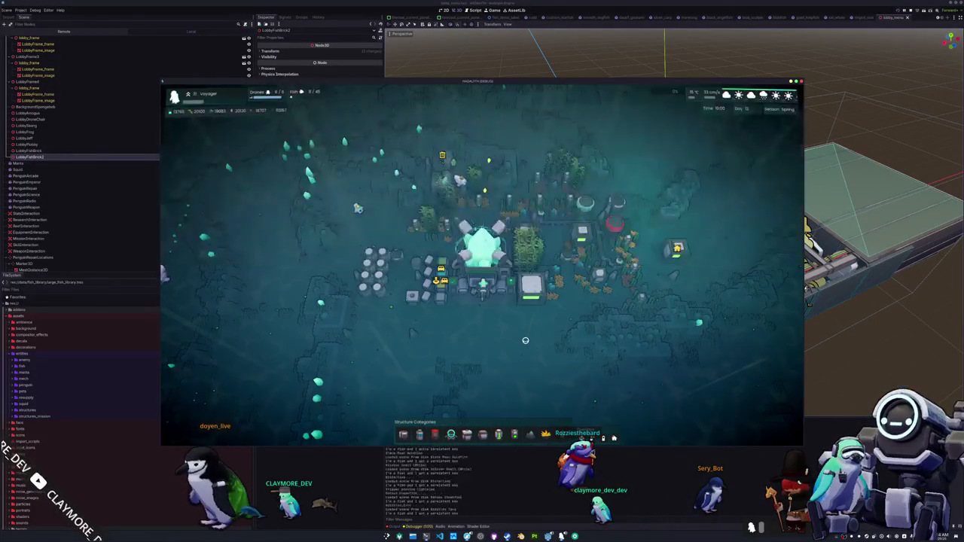
Build the Thermal Pipe route at the crystal base and deploy to the Mangrove Forest mission
{"action": "scroll", "coordinate": [525, 341], "scroll_direction": "up", "scroll_amount": 2}
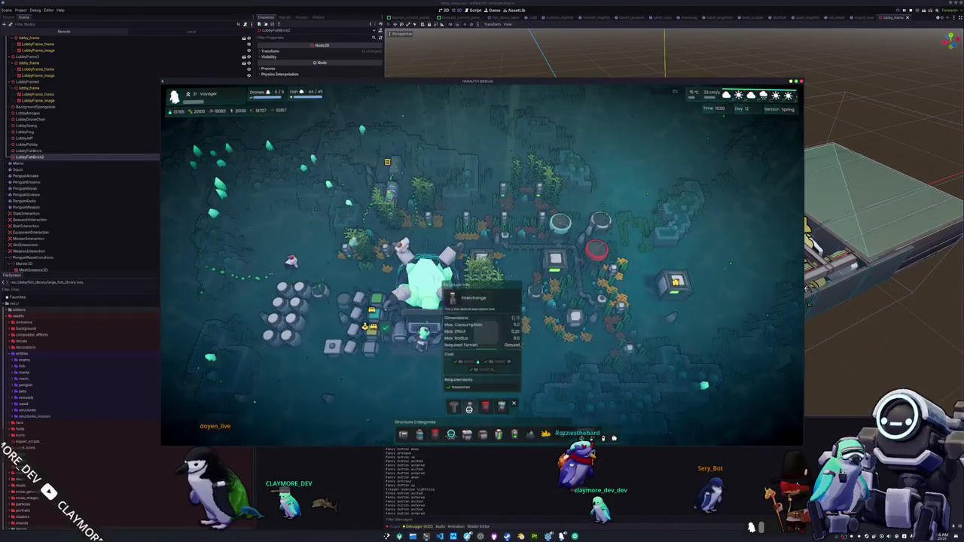
{"action": "left_click", "coordinate": [455, 408]}
{"action": "scroll", "coordinate": [546, 381], "scroll_direction": "up", "scroll_amount": 2}
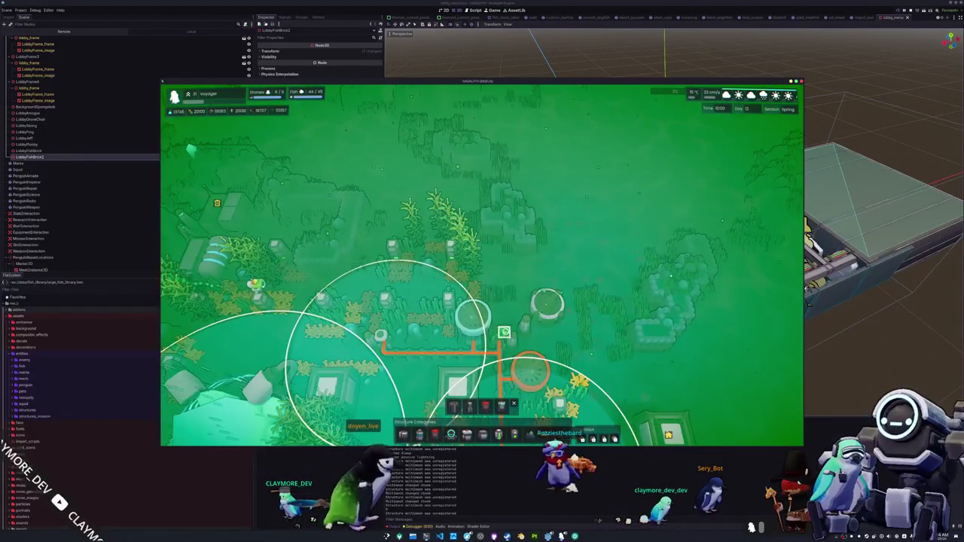
{"action": "left_click", "coordinate": [499, 322]}
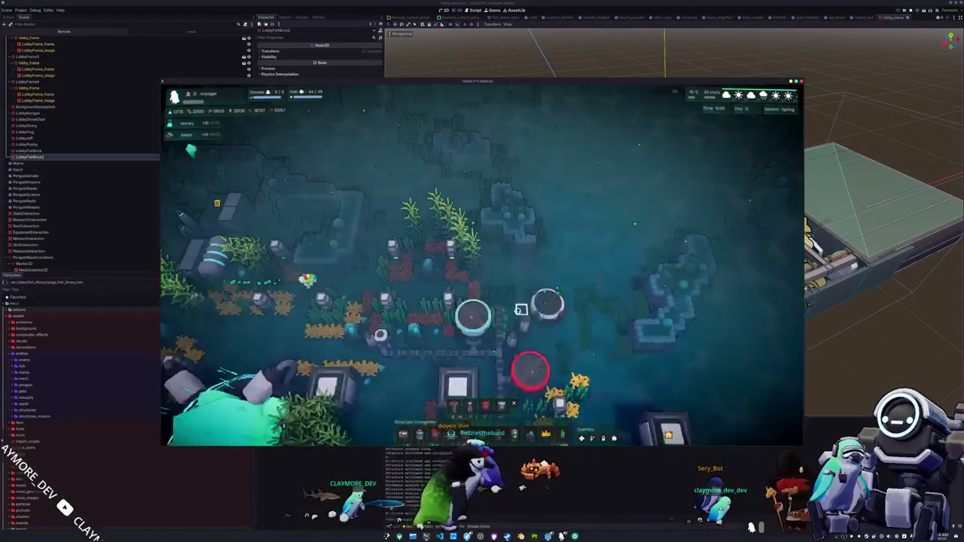
{"action": "key", "text": "space"}
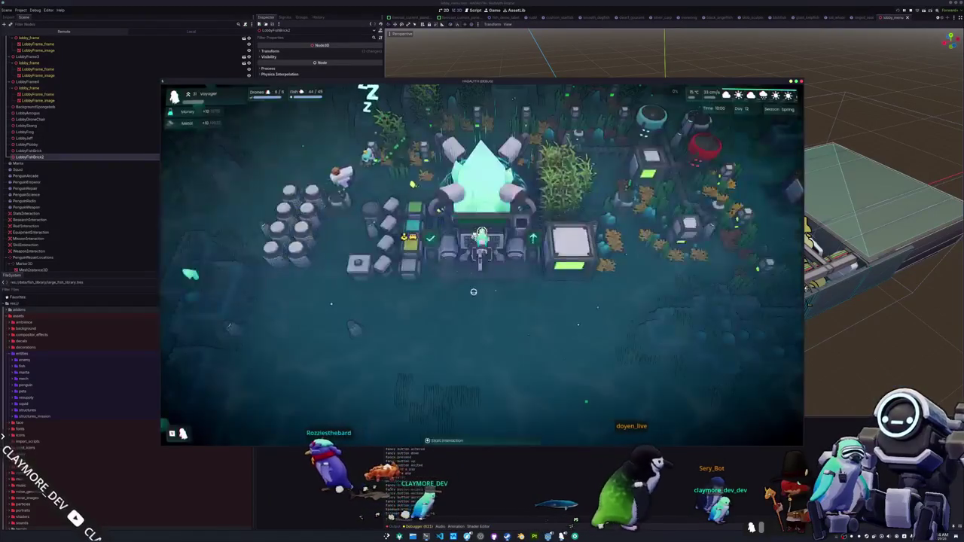
{"action": "left_click", "coordinate": [482, 309]}
{"action": "left_click", "coordinate": [482, 343]}
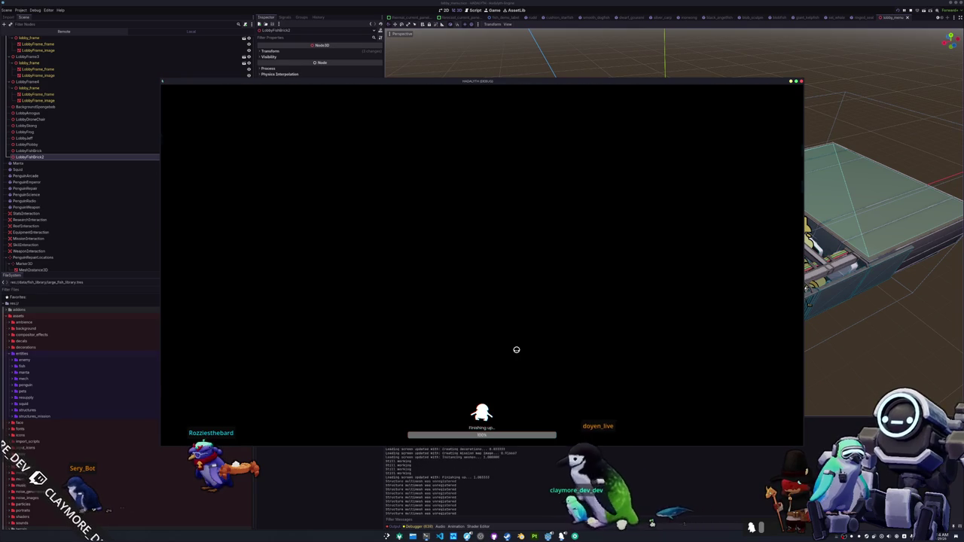
Check the mission map, then move down-right through the arena firing at the aim point
{"action": "key", "text": "Tab"}
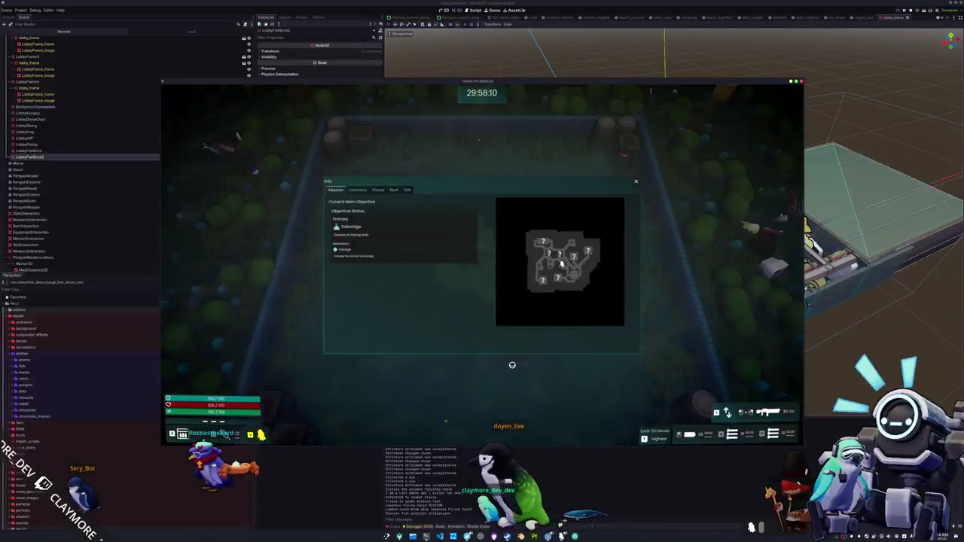
{"action": "key", "text": "Tab"}
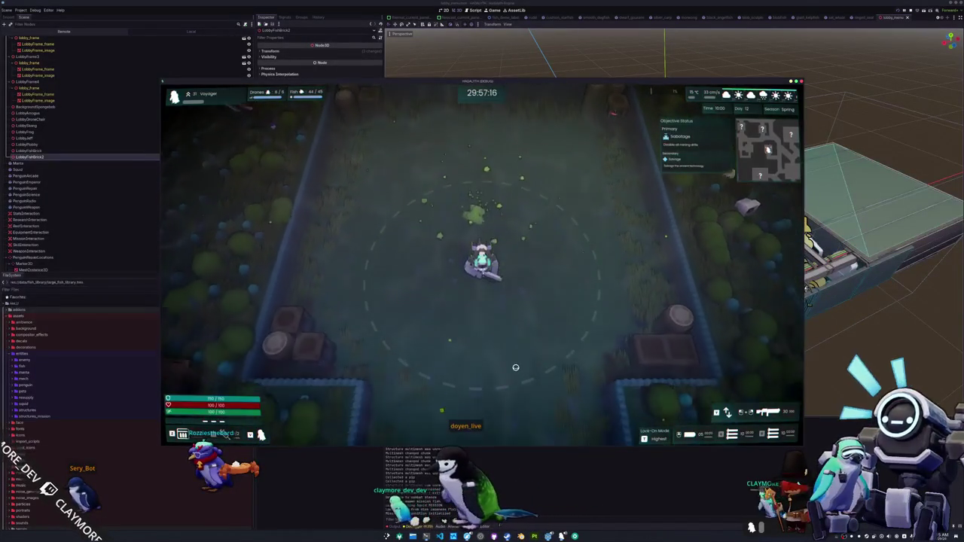
{"action": "key", "text": "s"}
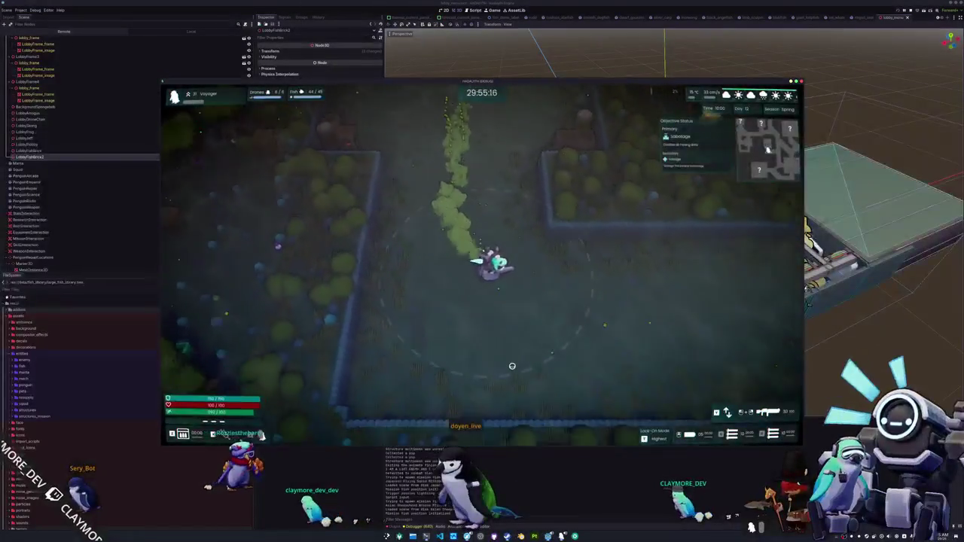
{"action": "key", "text": "d"}
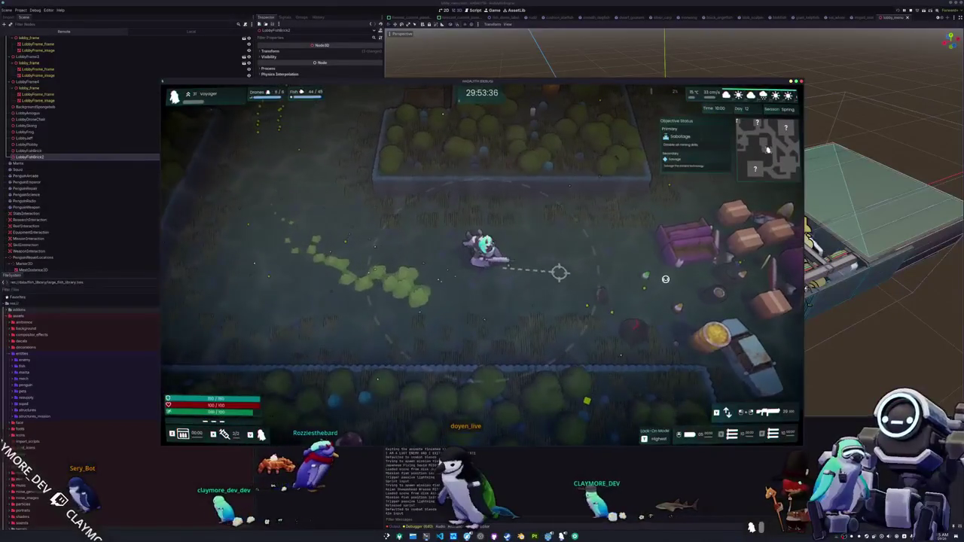
{"action": "left_click", "coordinate": [665, 279]}
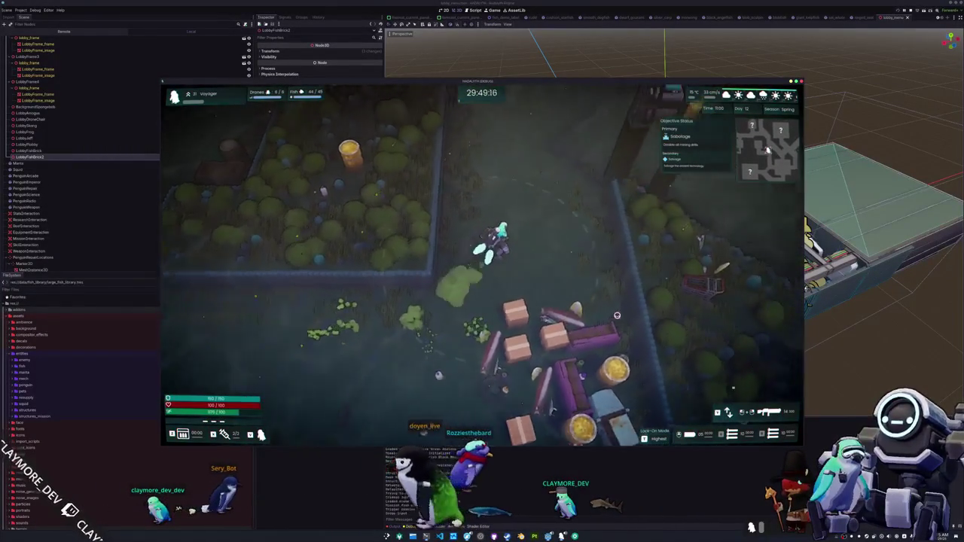
Walk north and up-left through the map into the Factory room to clear it
{"action": "key", "text": "w"}
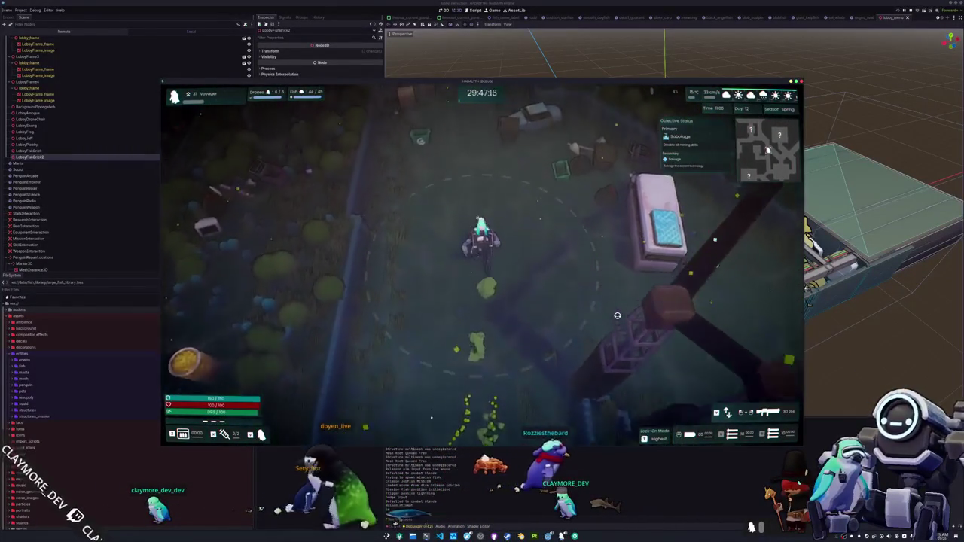
{"action": "key", "text": "w"}
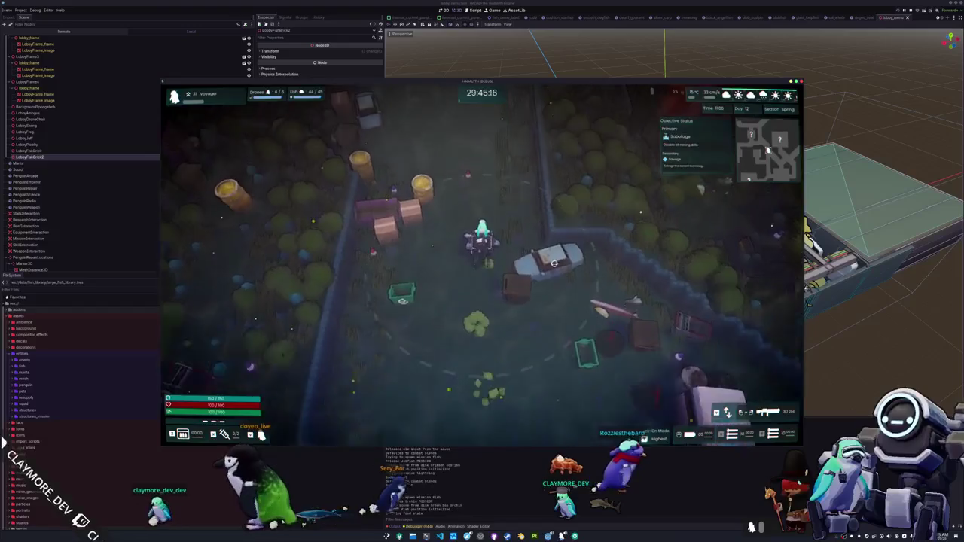
{"action": "key", "text": "w"}
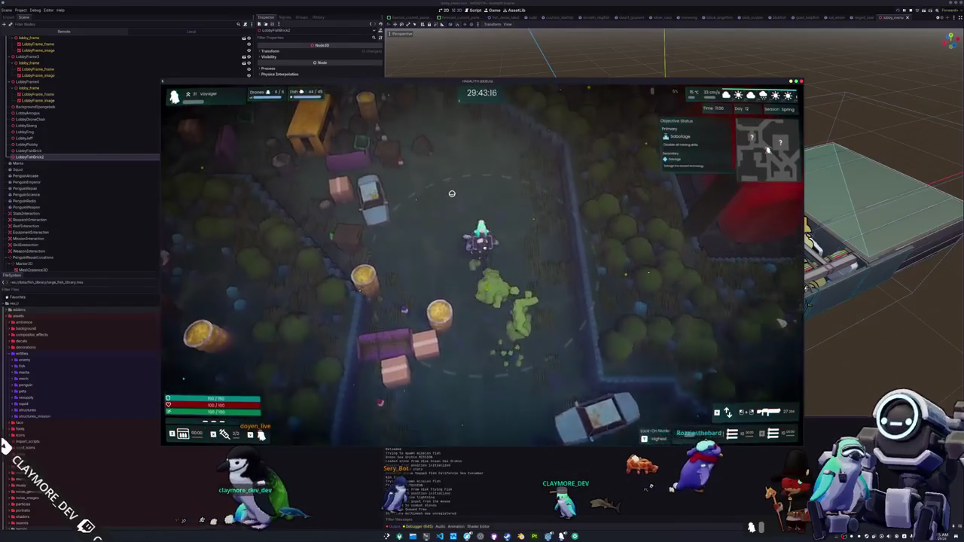
{"action": "key", "text": "w"}
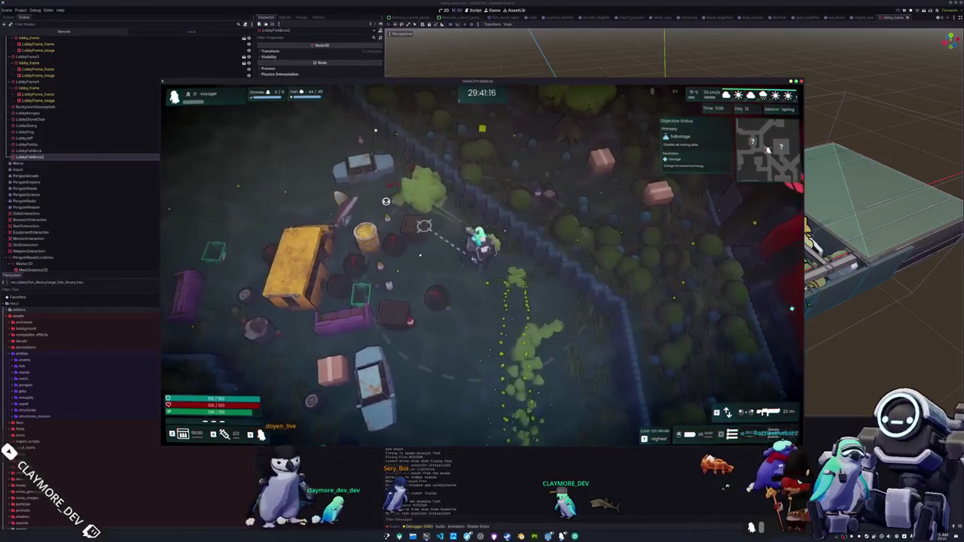
{"action": "key", "text": "w"}
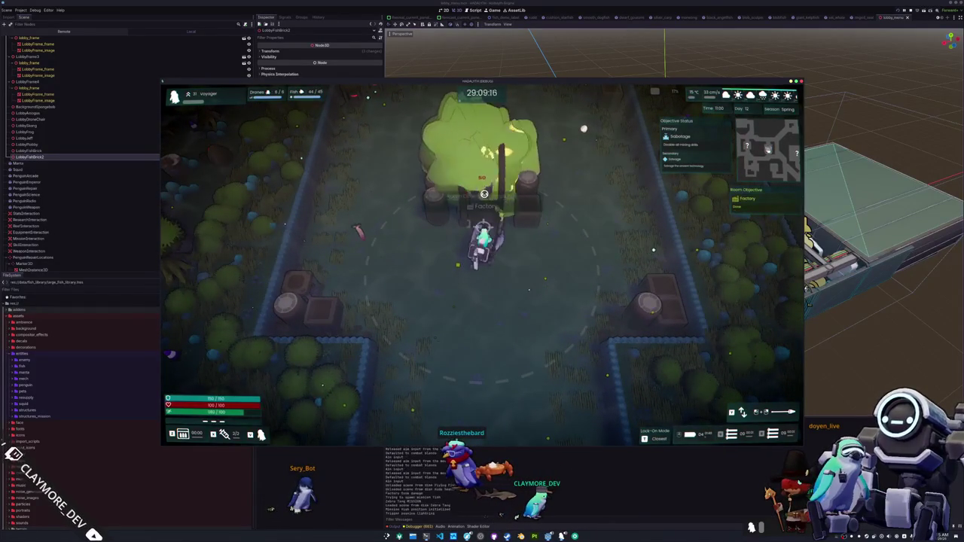
Leave the room heading west past the bus, then pause and quit the game
{"action": "key", "text": "s"}
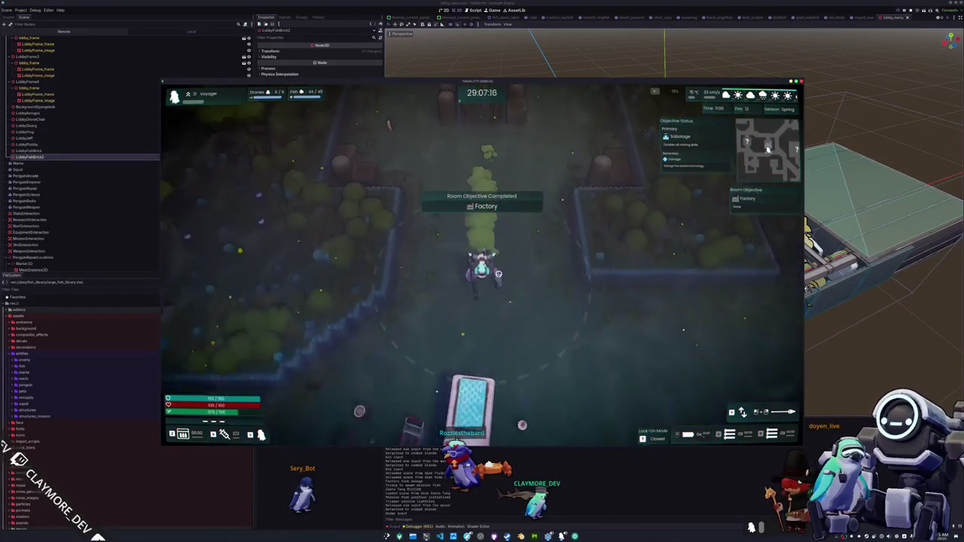
{"action": "key", "text": "a"}
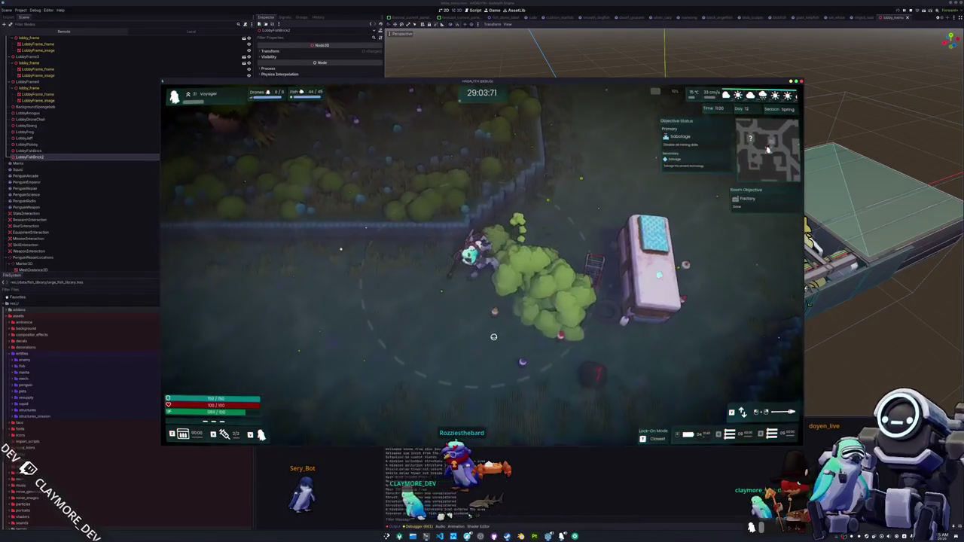
{"action": "key", "text": "a"}
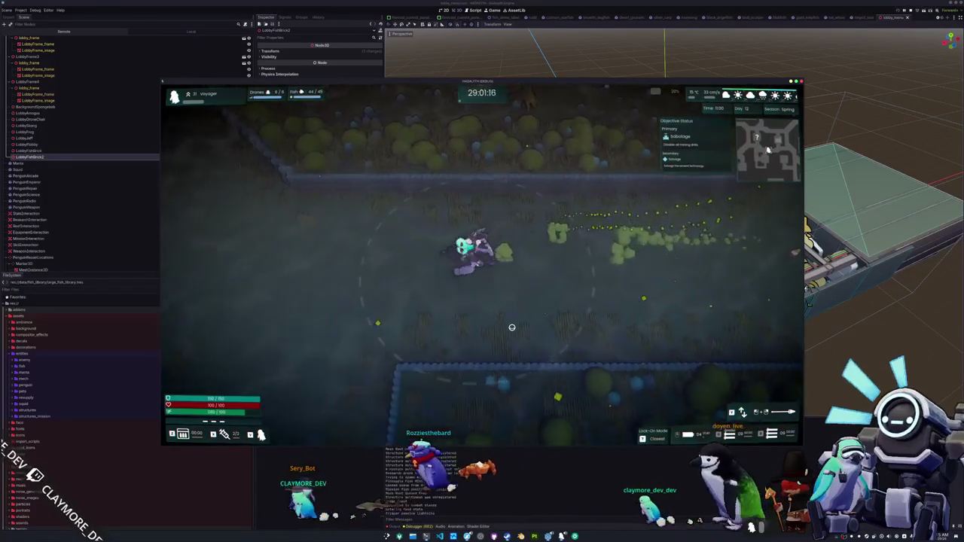
{"action": "key", "text": "Escape"}
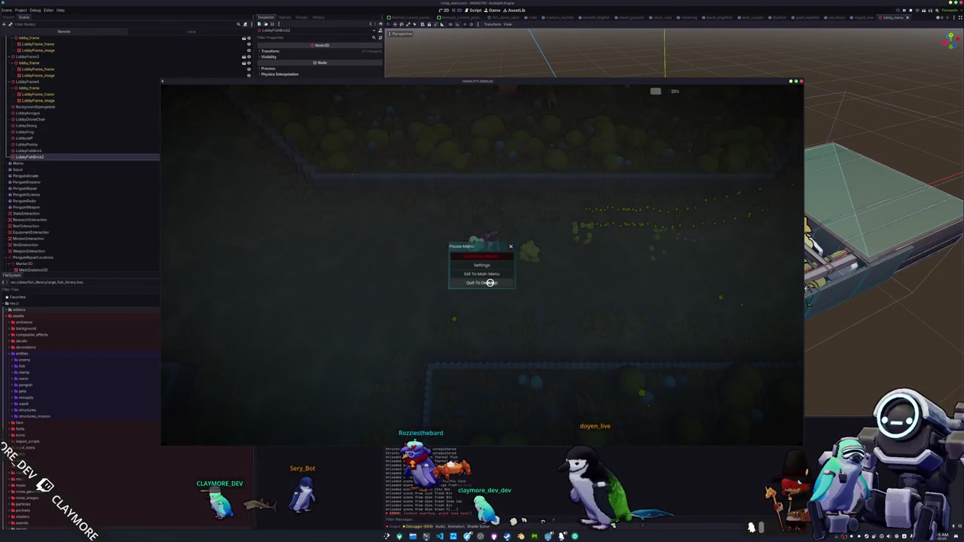
{"action": "left_click", "coordinate": [490, 282]}
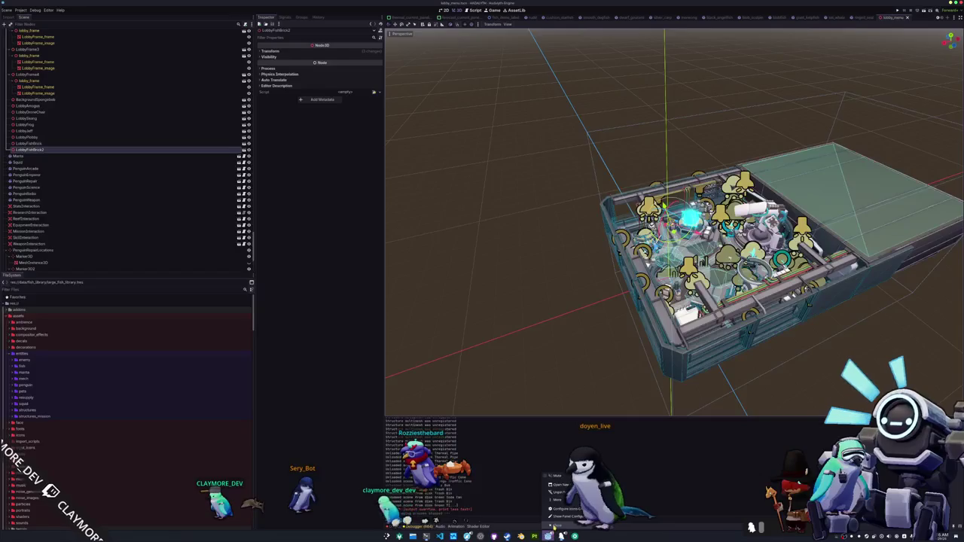
Select HADALYTH ZERO PLAYTEST in Steam and verify integrity of its installed files
{"action": "left_click", "coordinate": [555, 517]}
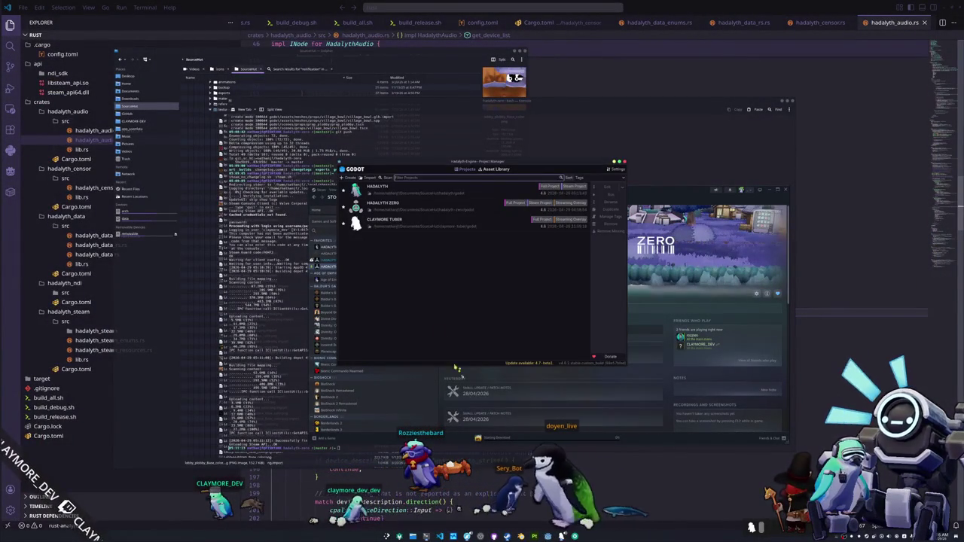
{"action": "left_click", "coordinate": [392, 205]}
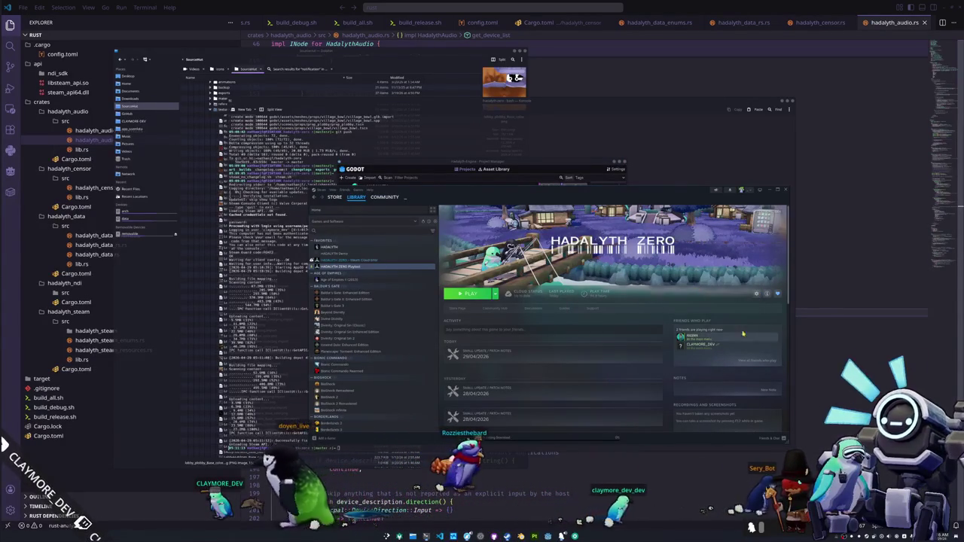
{"action": "left_click", "coordinate": [757, 293]}
{"action": "left_click", "coordinate": [723, 354]}
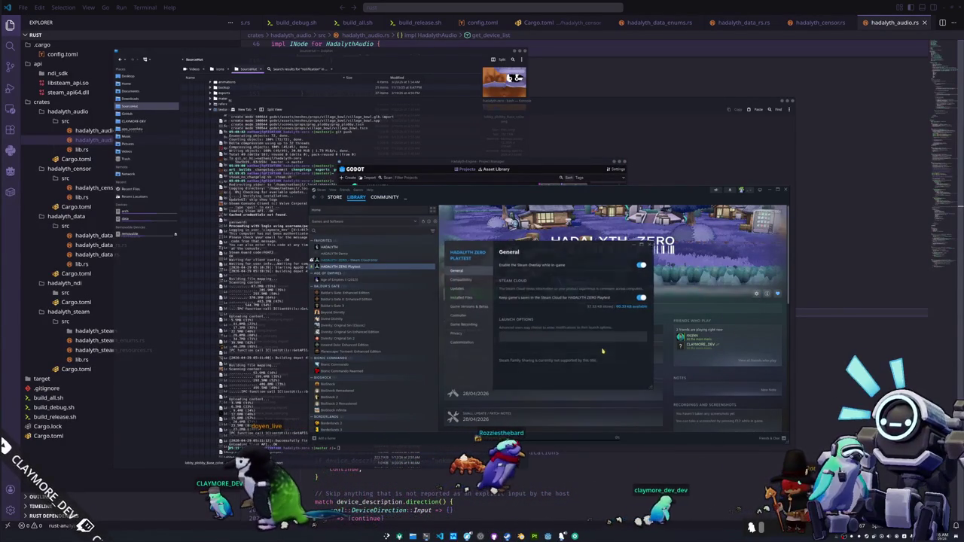
{"action": "left_click", "coordinate": [460, 297]}
{"action": "left_click", "coordinate": [572, 310]}
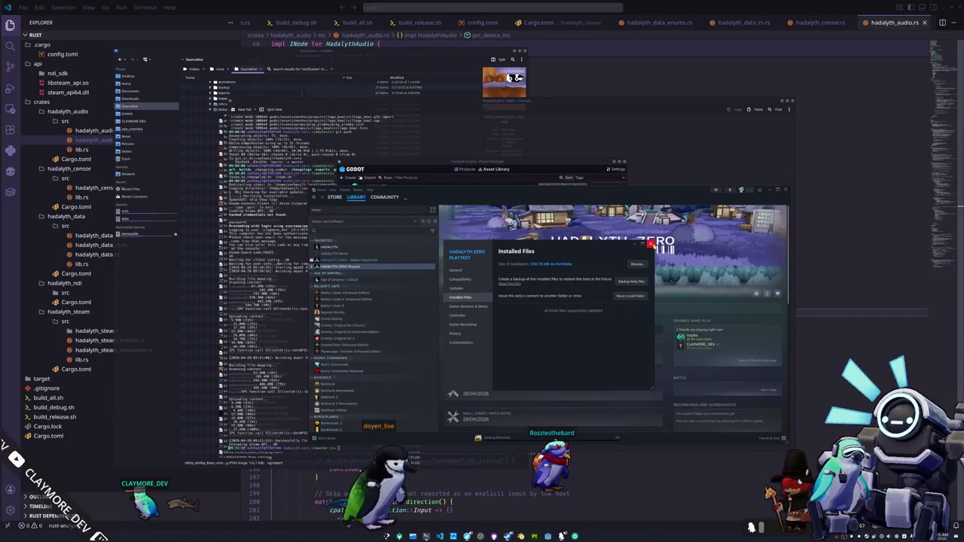
{"action": "left_click", "coordinate": [650, 244]}
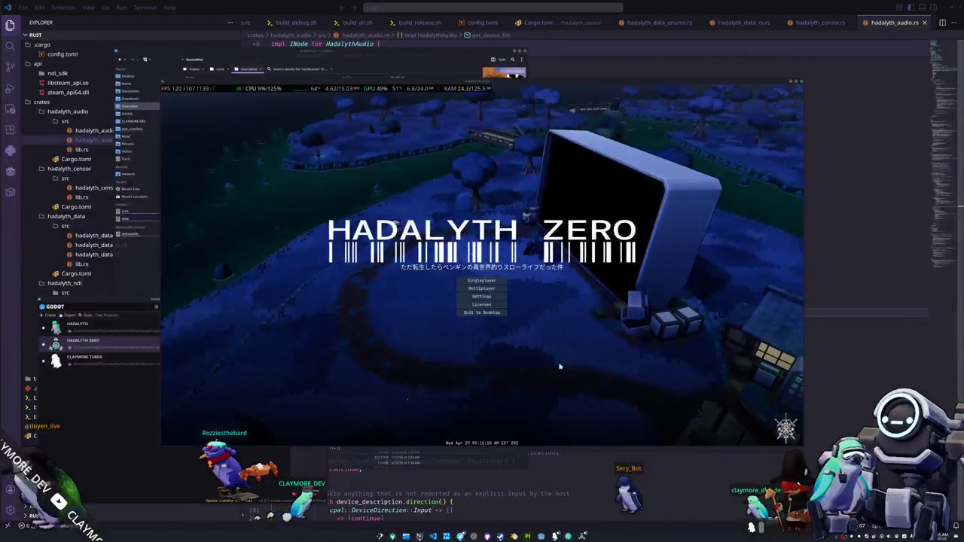
Start a singleplayer game and walk the penguin by the campfire and past the house
{"action": "left_click", "coordinate": [482, 280]}
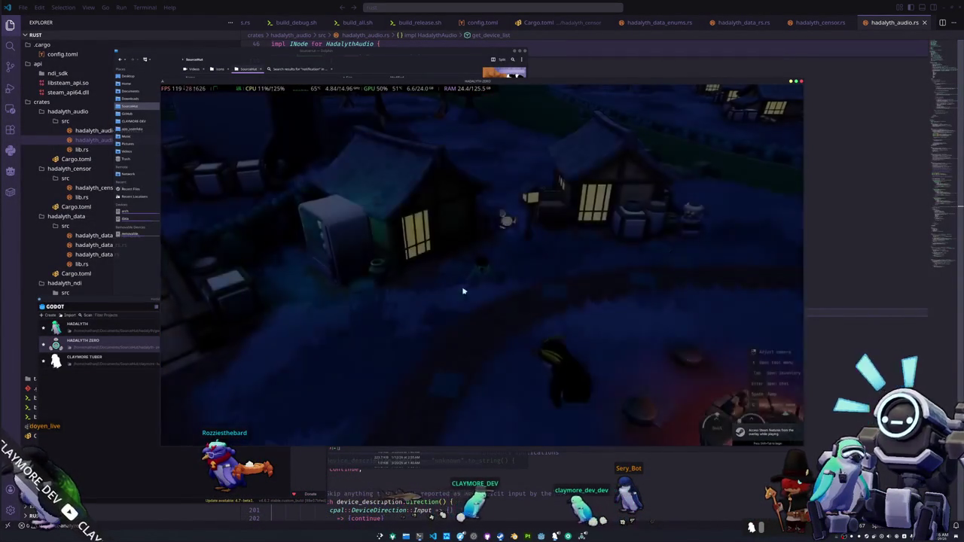
{"action": "key", "text": "w"}
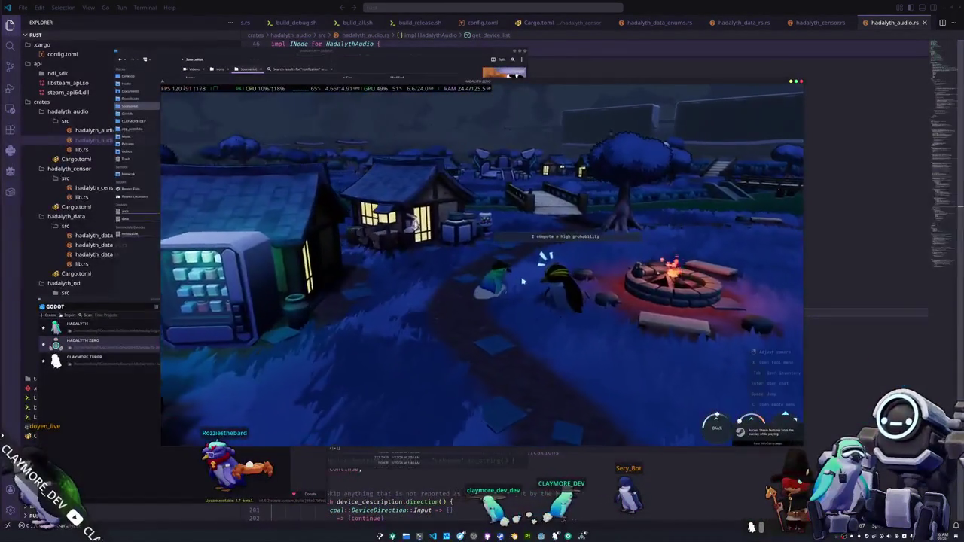
{"action": "key", "text": "s"}
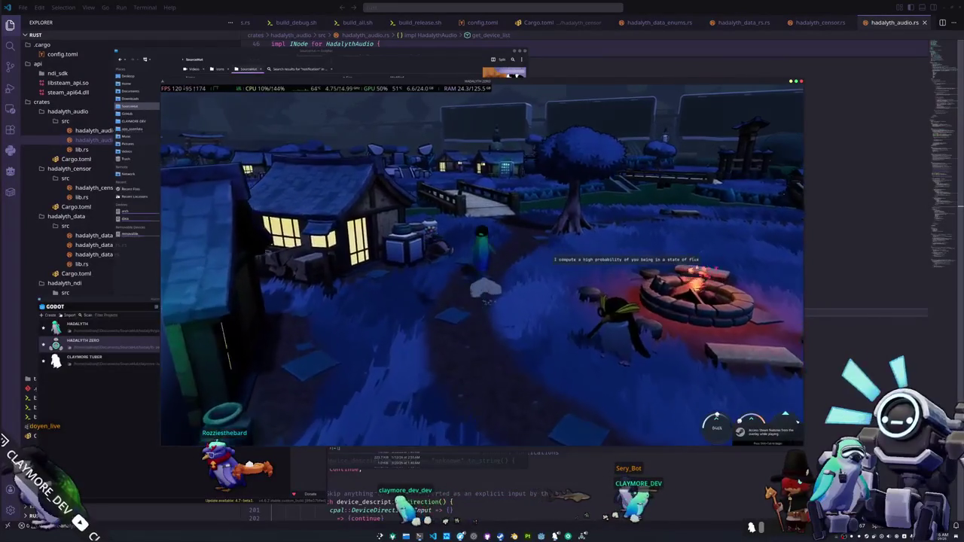
{"action": "key", "text": "a"}
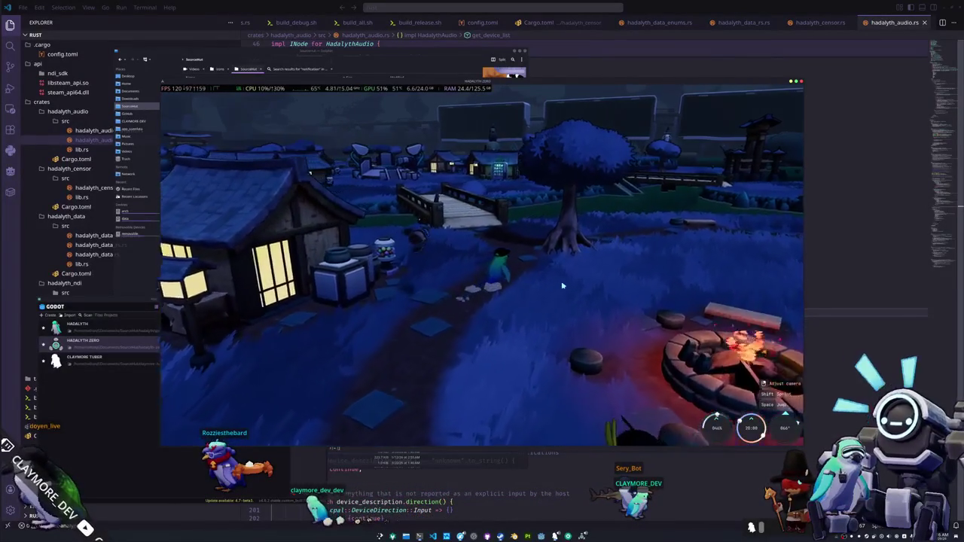
{"action": "key", "text": "w"}
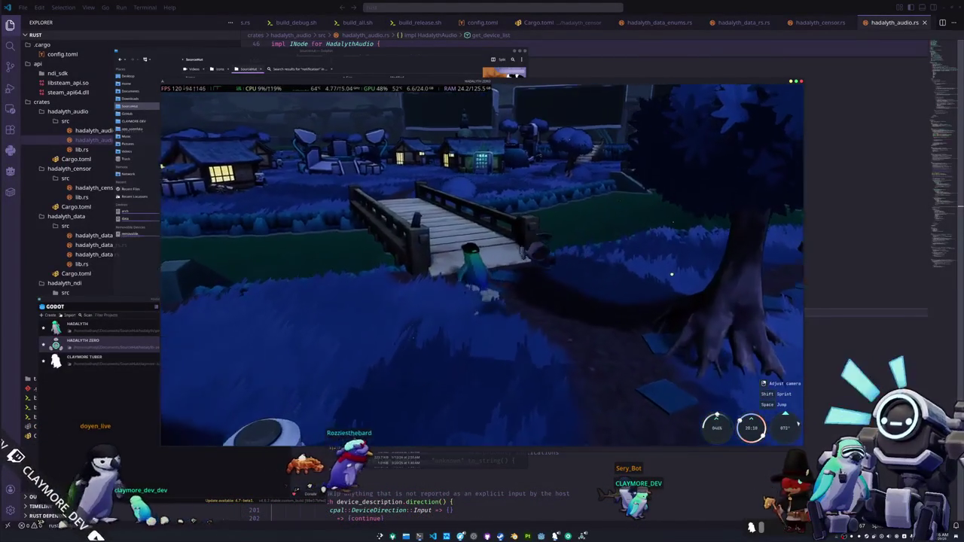
Walk onto the wooden bridge and along it, then step off toward the camera
{"action": "key", "text": "w"}
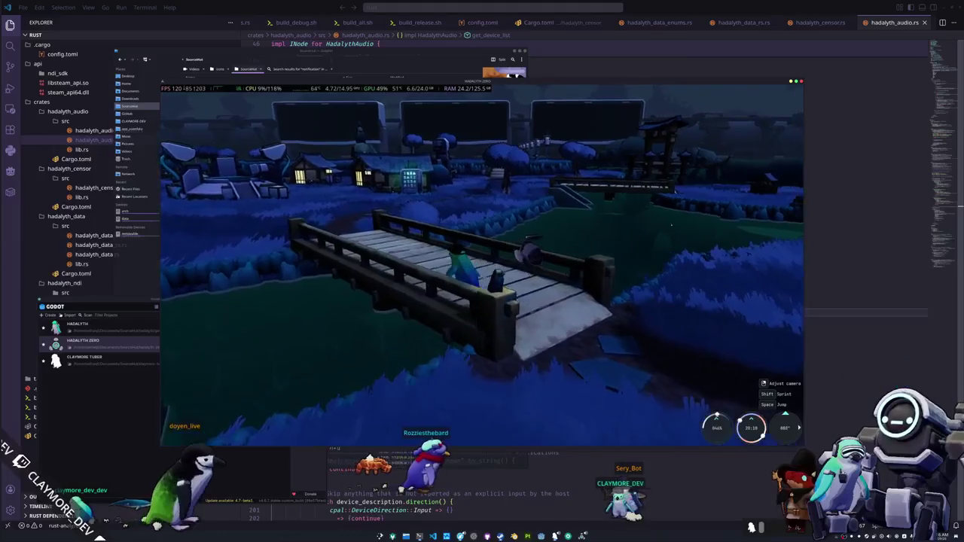
{"action": "key", "text": "a"}
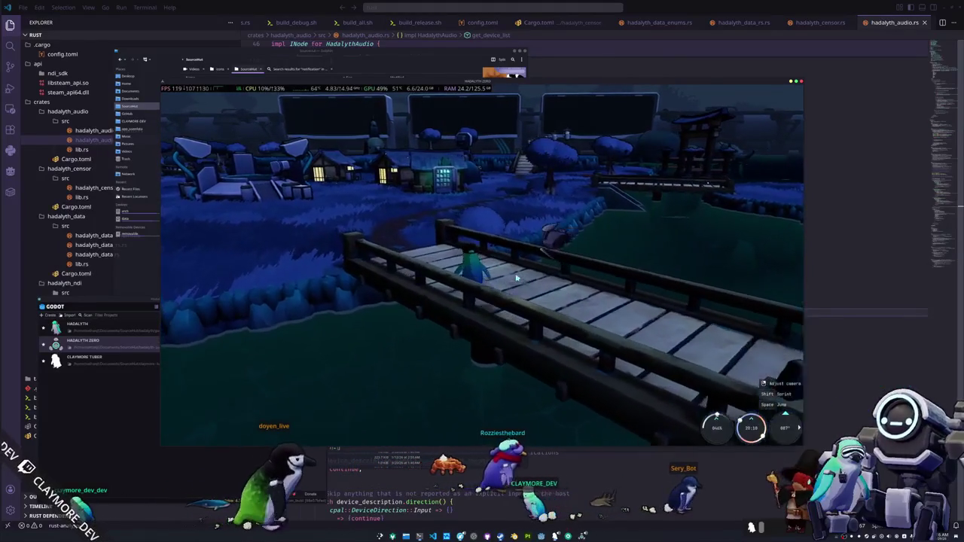
{"action": "key", "text": "w"}
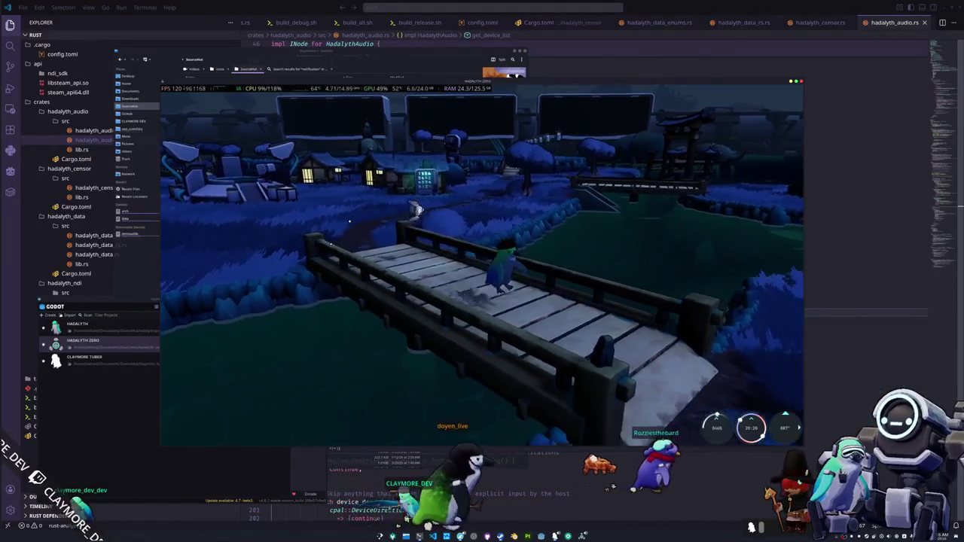
{"action": "key", "text": "s"}
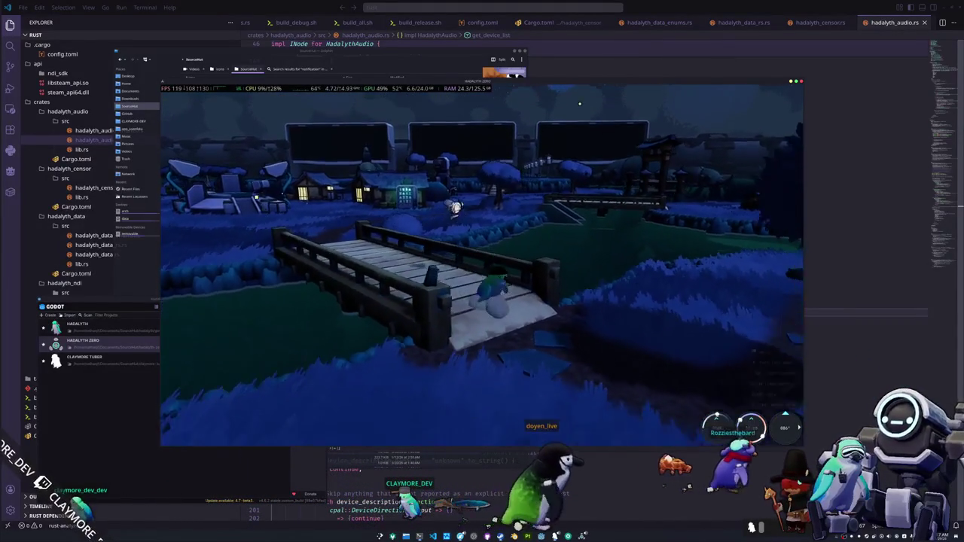
{"action": "key", "text": "s"}
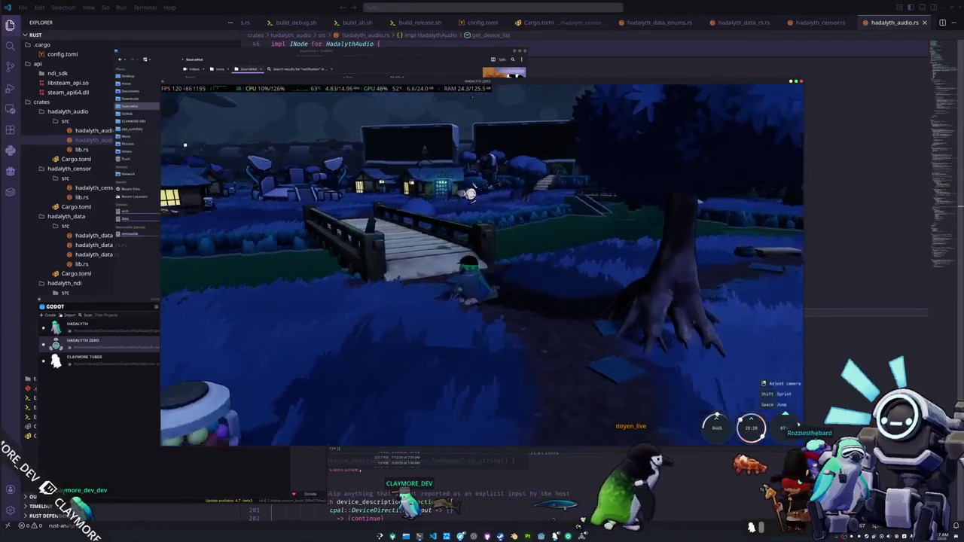
Walk back across the bridge, then open hadalyth_censor.rs in the code editor
{"action": "key", "text": "w"}
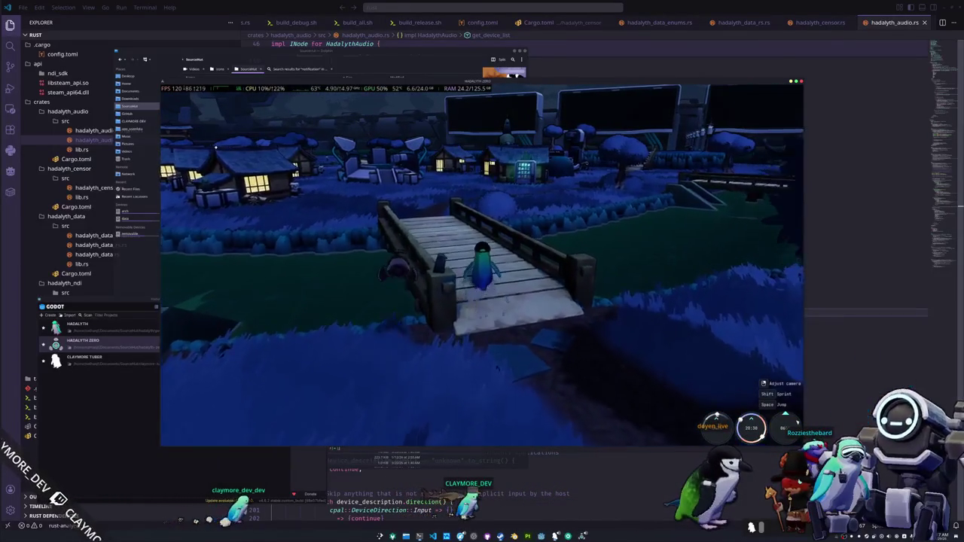
{"action": "key", "text": "w"}
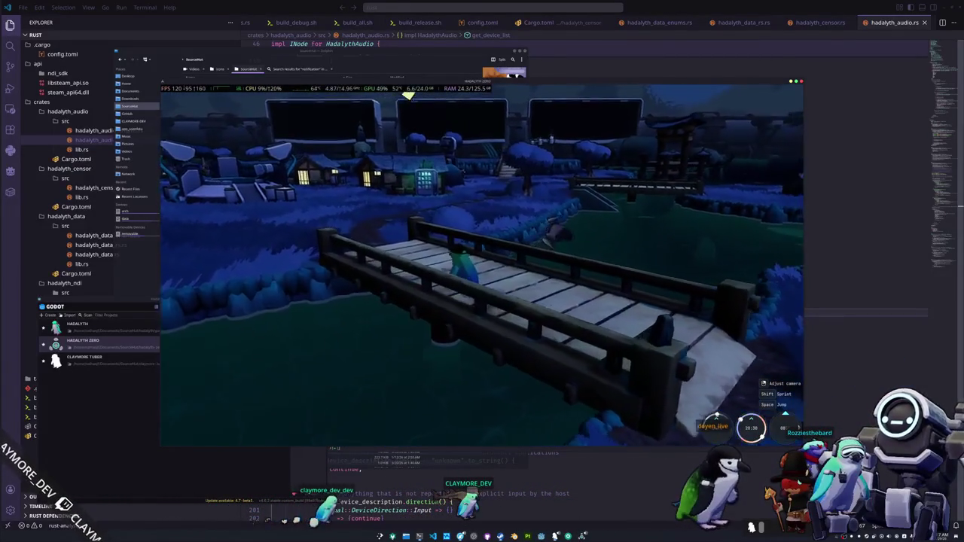
{"action": "key", "text": "s"}
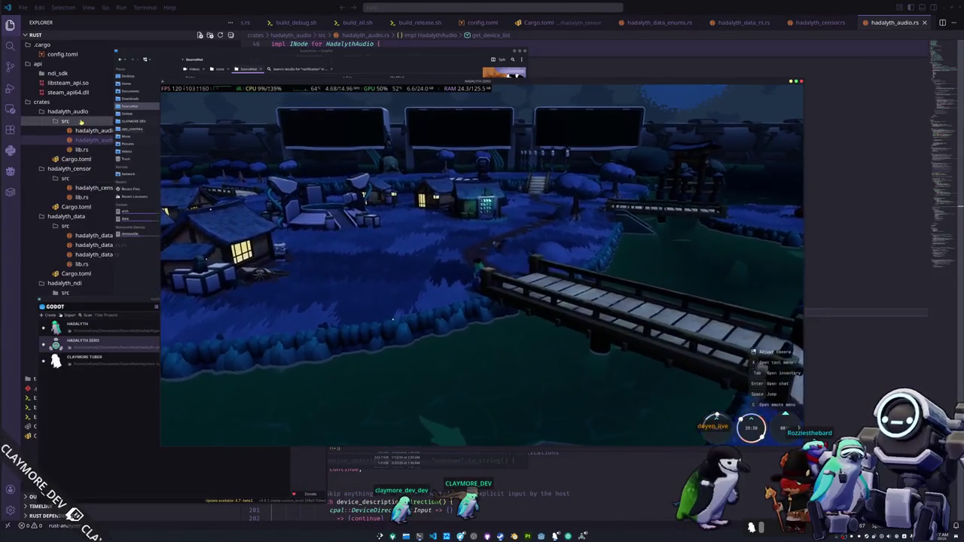
{"action": "left_click", "coordinate": [82, 150]}
{"action": "left_click", "coordinate": [98, 187]}
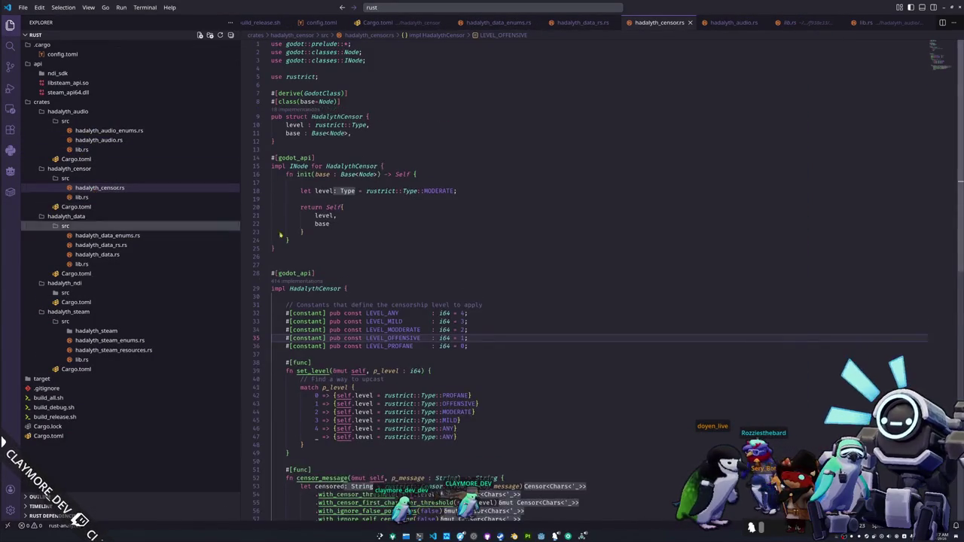
Switch to the game and send 'hoi' in the in-game chat
{"action": "scroll", "coordinate": [397, 226], "scroll_direction": "up", "scroll_amount": 2}
{"action": "key", "text": "alt+Tab"}
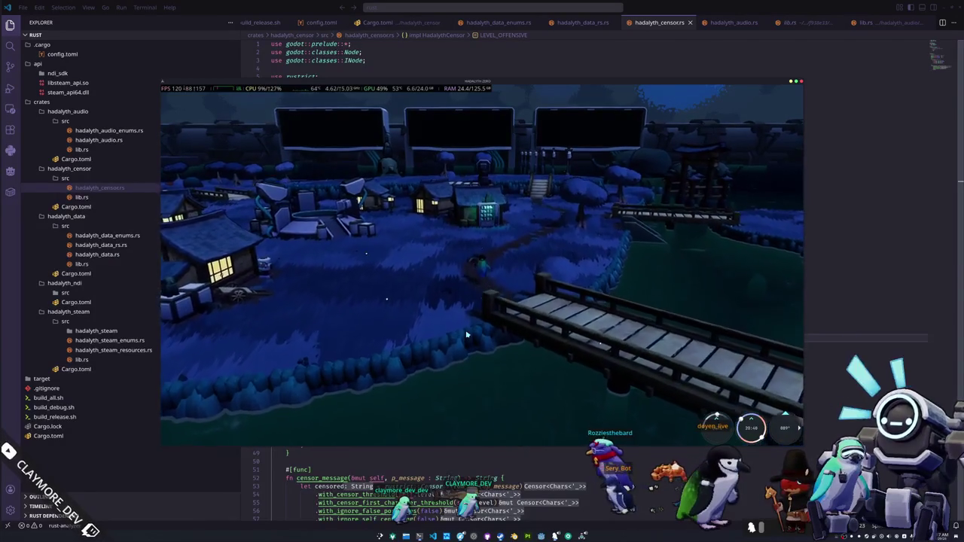
{"action": "key", "text": "Return"}
{"action": "type", "text": "hoi"}
{"action": "key", "text": "Return"}
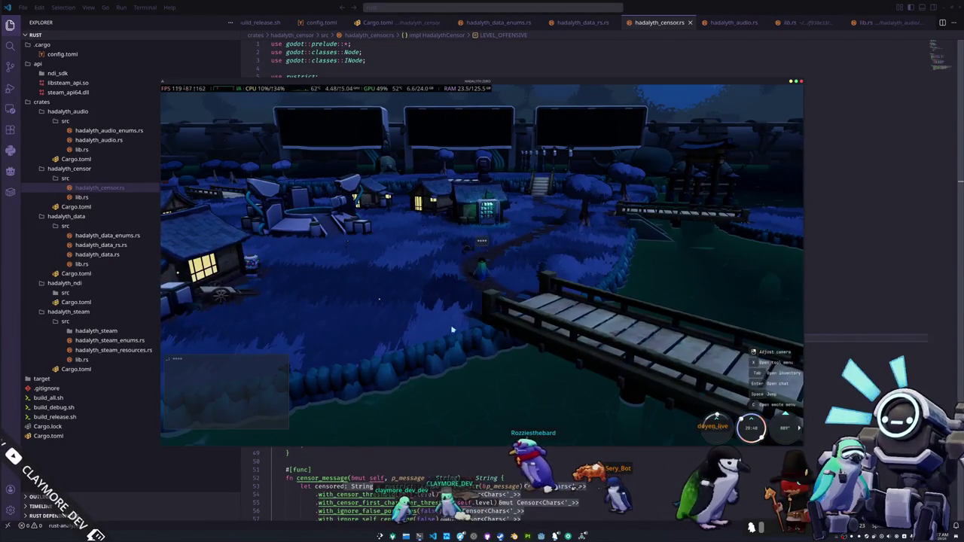
Back in VS Code, open and scroll through hadalyth_data_enums.rs
{"action": "key", "text": "alt+Tab"}
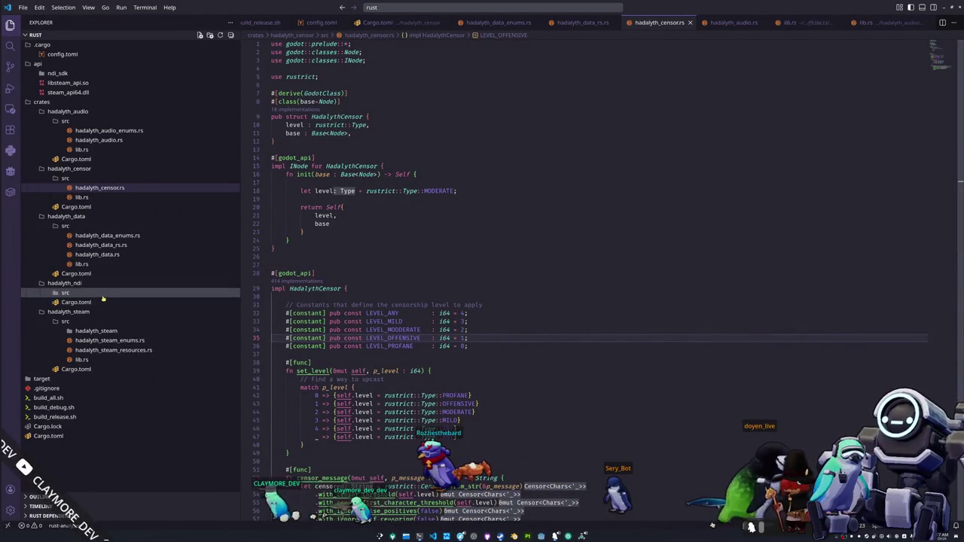
{"action": "left_click", "coordinate": [124, 236]}
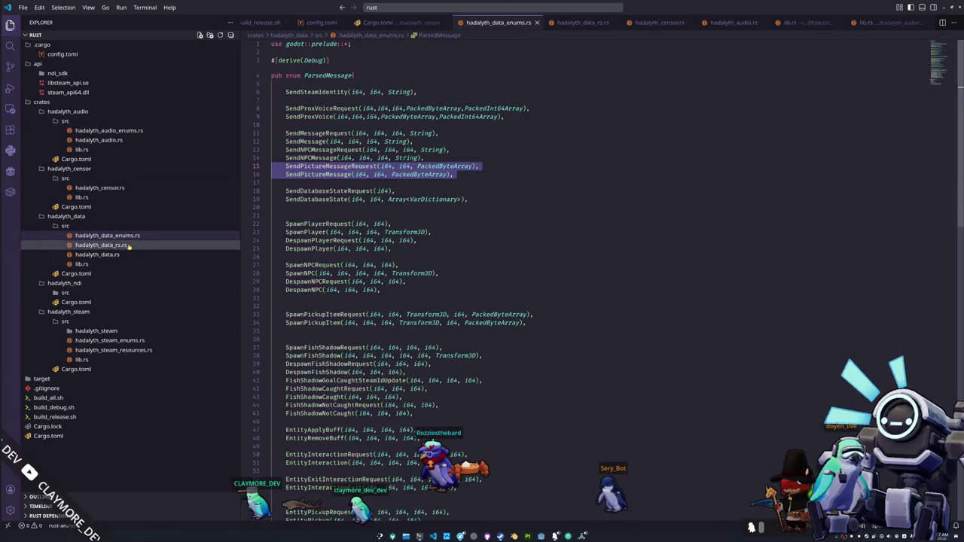
{"action": "left_click", "coordinate": [129, 246]}
{"action": "left_click", "coordinate": [107, 235]}
{"action": "scroll", "coordinate": [294, 331], "scroll_direction": "down", "scroll_amount": 4}
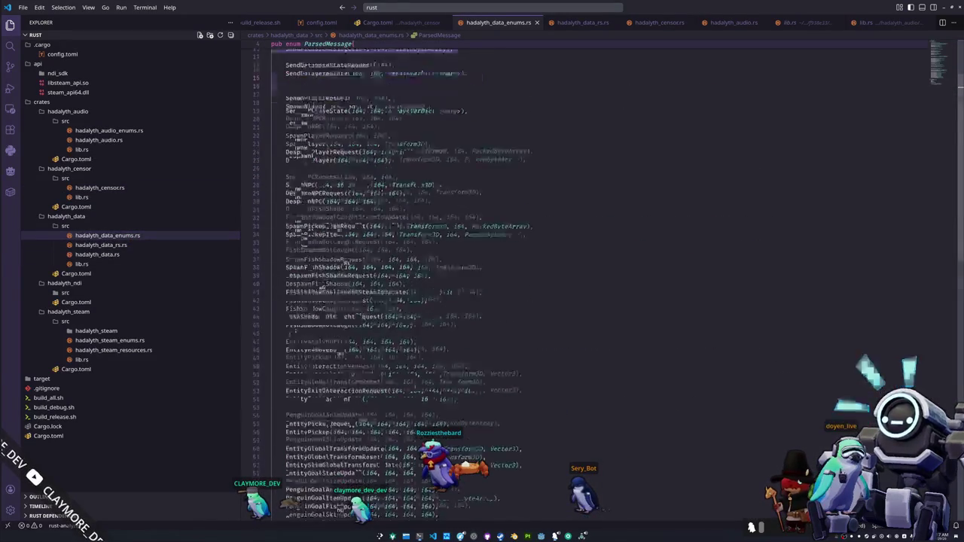
{"action": "scroll", "coordinate": [294, 332], "scroll_direction": "down", "scroll_amount": 8}
{"action": "scroll", "coordinate": [294, 332], "scroll_direction": "up", "scroll_amount": 10}
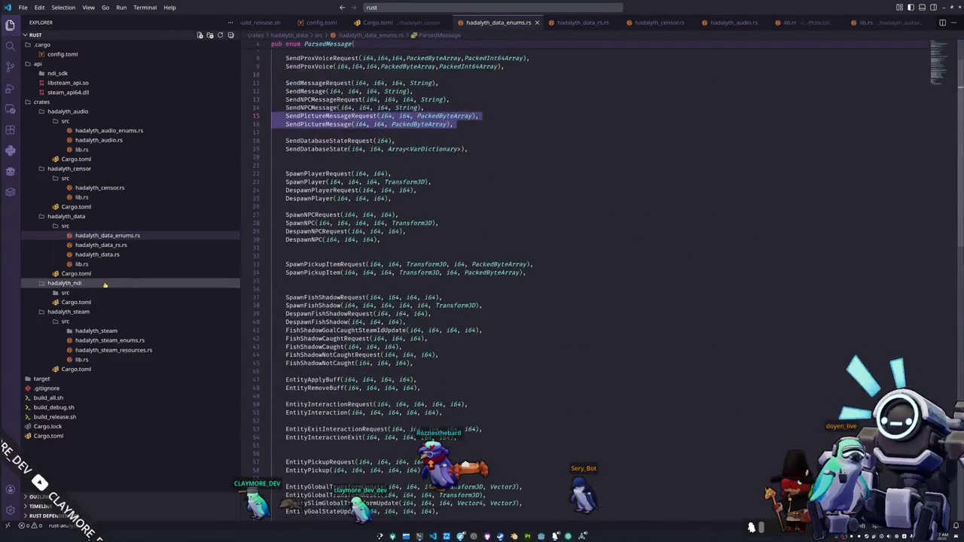
Browse hadalyth_data_rs.rs and hadalyth_data.rs
{"action": "left_click", "coordinate": [100, 245]}
{"action": "scroll", "coordinate": [319, 327], "scroll_direction": "up", "scroll_amount": 5}
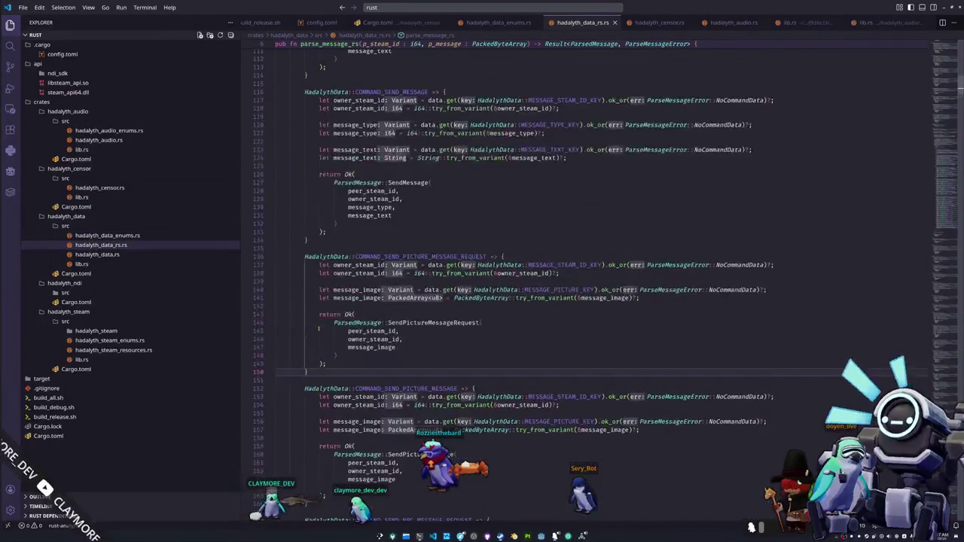
{"action": "scroll", "coordinate": [318, 329], "scroll_direction": "down", "scroll_amount": 3}
{"action": "left_click", "coordinate": [98, 255]}
{"action": "scroll", "coordinate": [317, 324], "scroll_direction": "down", "scroll_amount": 15}
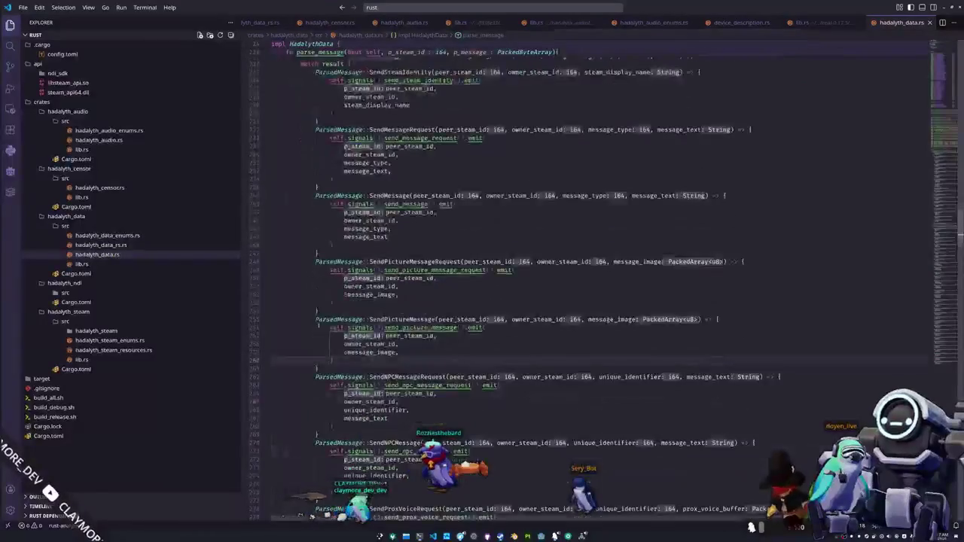
{"action": "scroll", "coordinate": [317, 323], "scroll_direction": "down", "scroll_amount": 10}
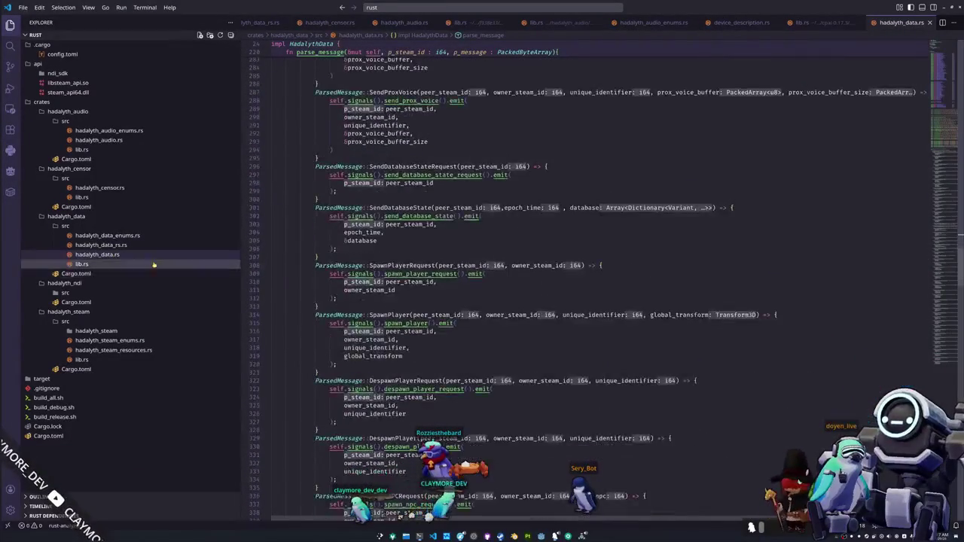
Open the crate's lib.rs, then the workspace root Cargo.toml at its last line
{"action": "left_click", "coordinate": [93, 265]}
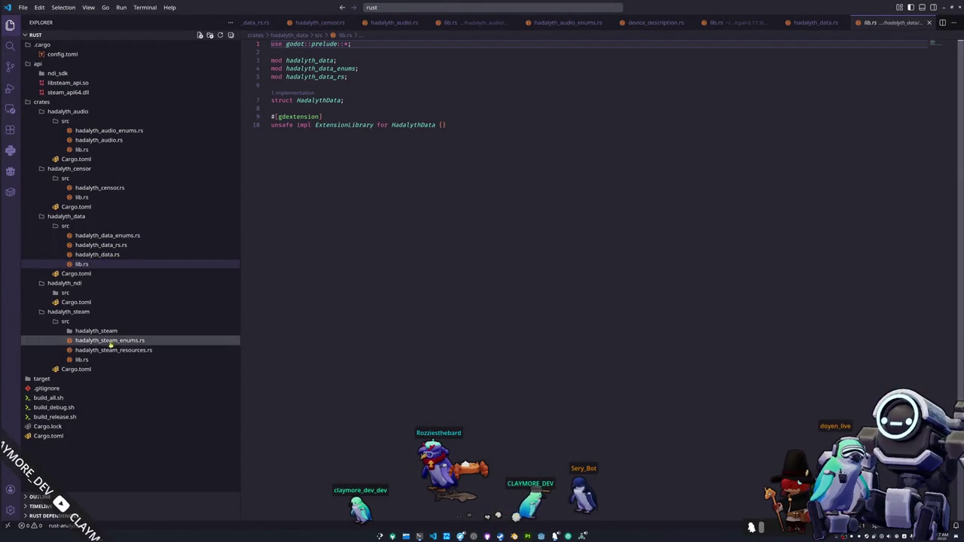
{"action": "left_click", "coordinate": [66, 437]}
{"action": "left_click", "coordinate": [301, 392]}
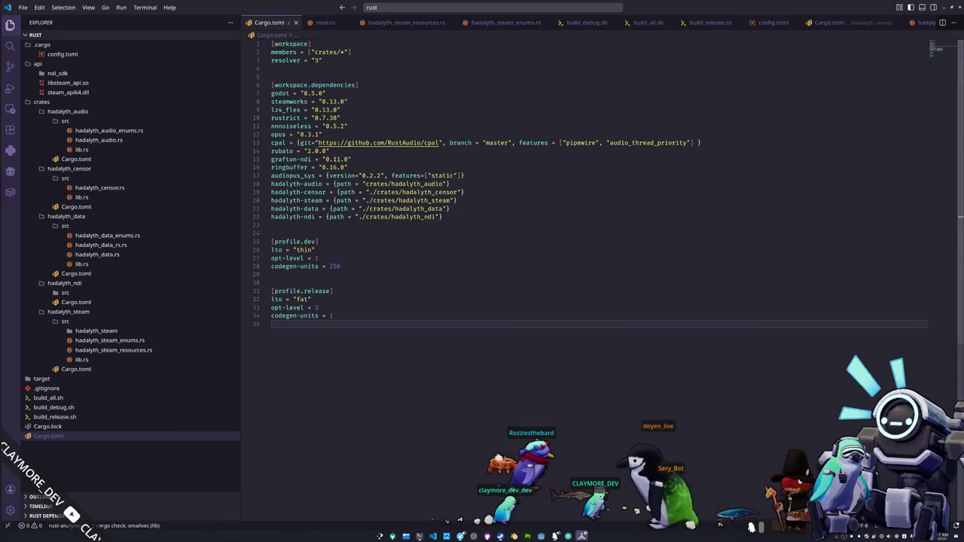
Walk the penguin along the village path past the houses and vending machine toward the shrine gates
{"action": "key", "text": "w"}
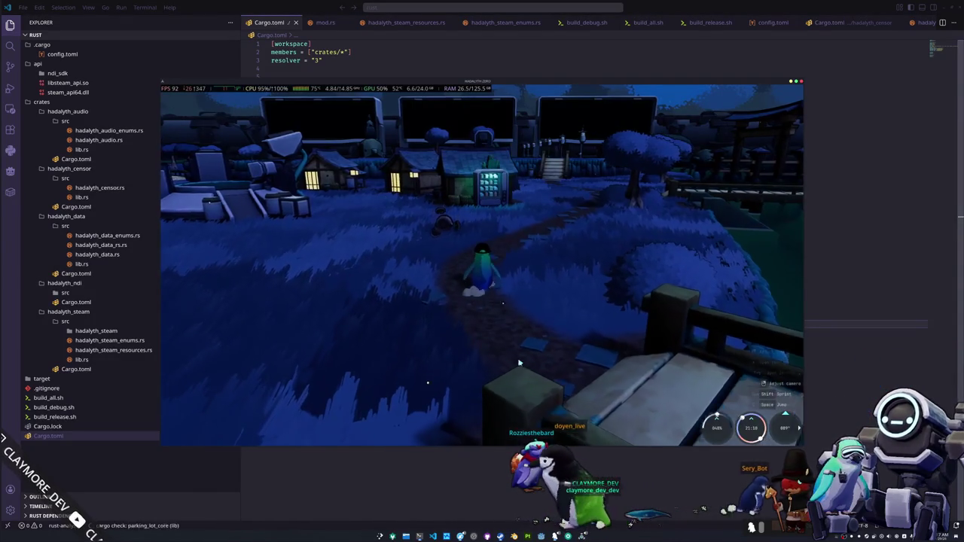
{"action": "key", "text": "w"}
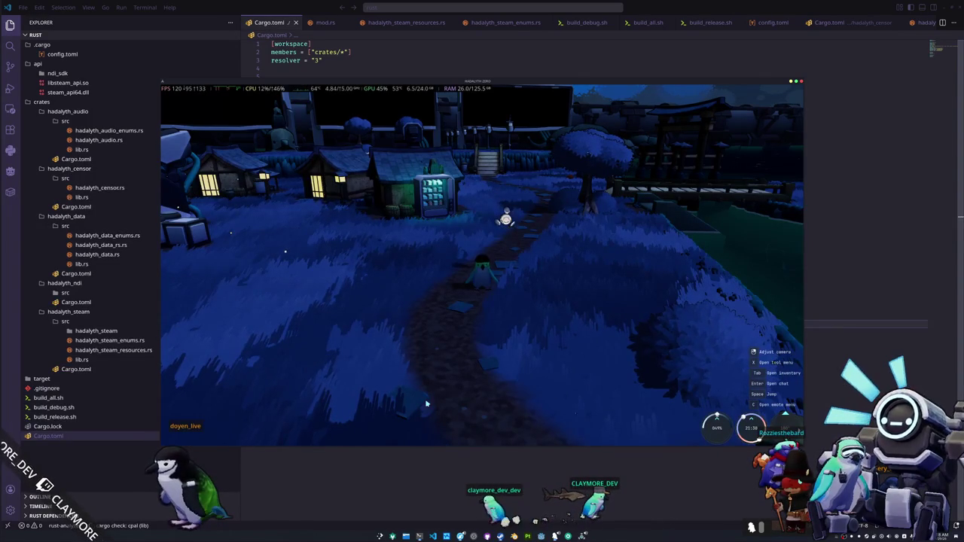
{"action": "key", "text": "w"}
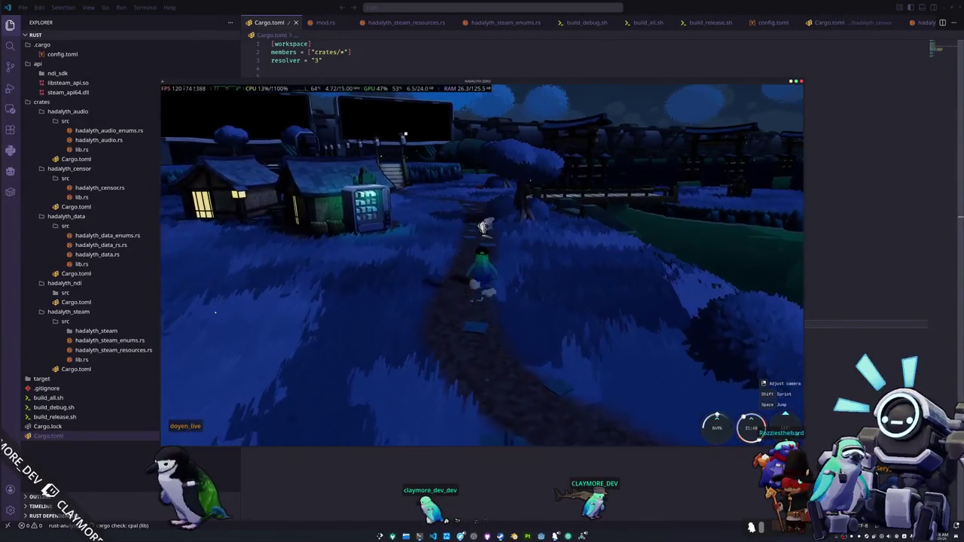
{"action": "key", "text": "w"}
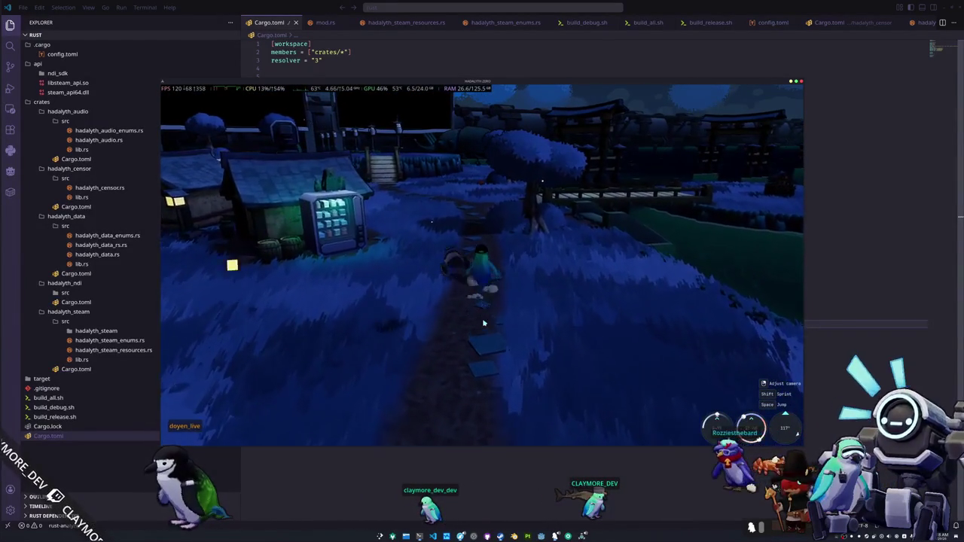
{"action": "key", "text": "w"}
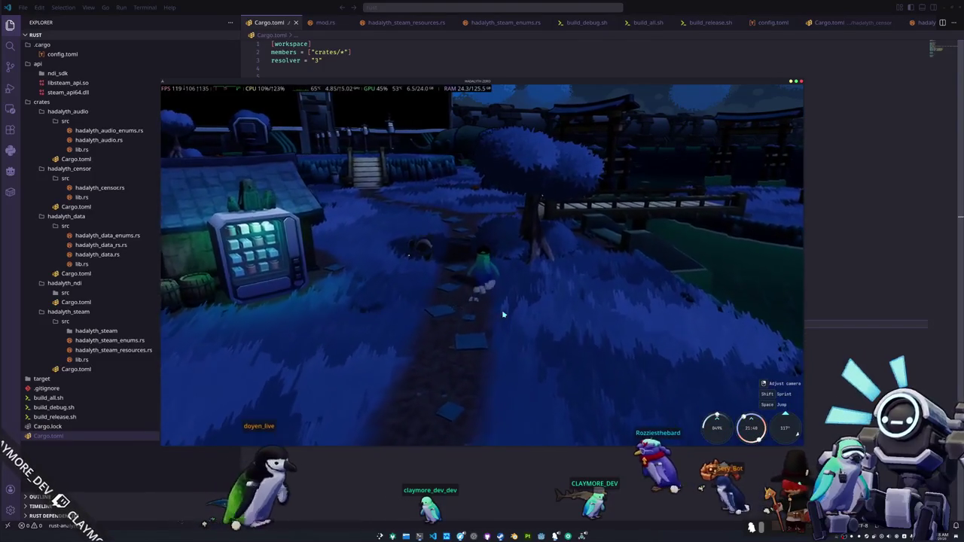
{"action": "key", "text": "w"}
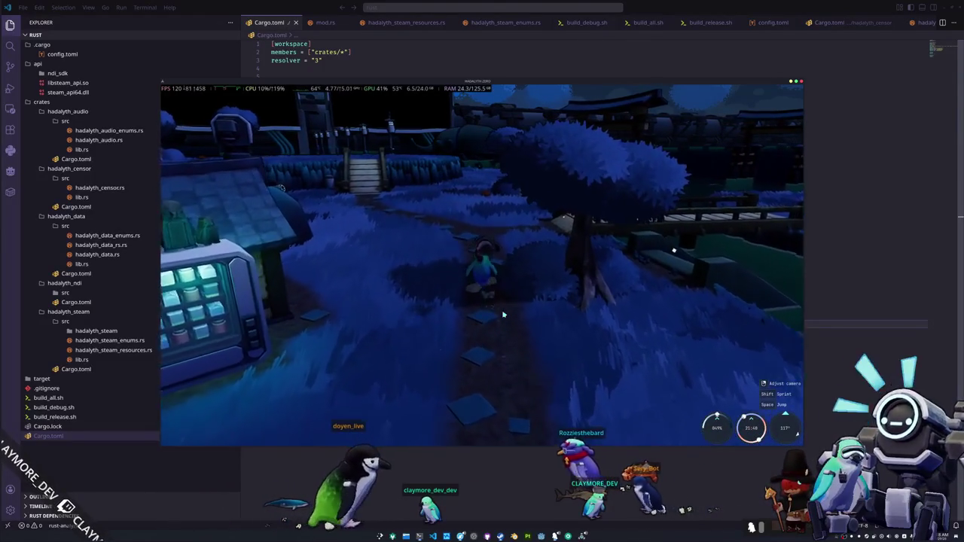
{"action": "key", "text": "w"}
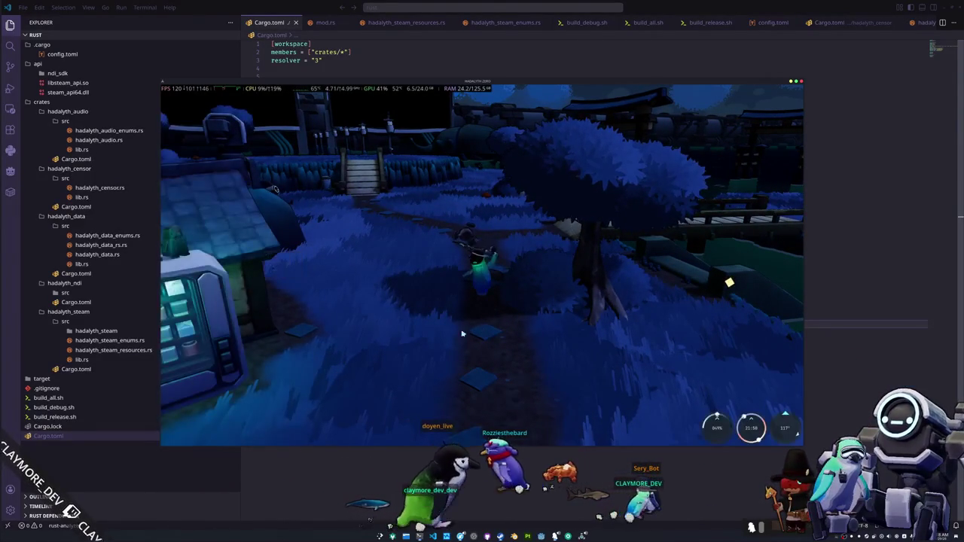
{"action": "key", "text": "w"}
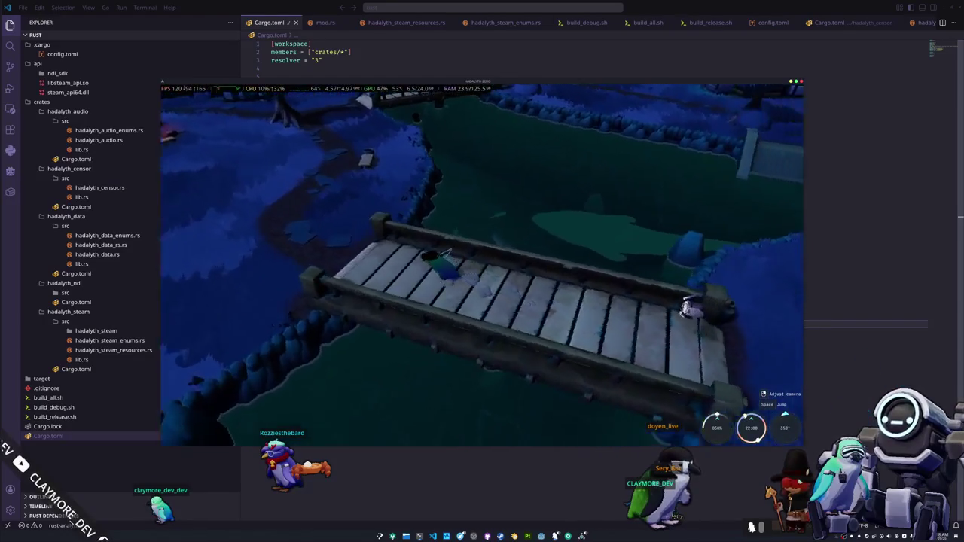
Walk the penguin across the bridge to the pond and turn the view around the fishing spot
{"action": "key", "text": "a"}
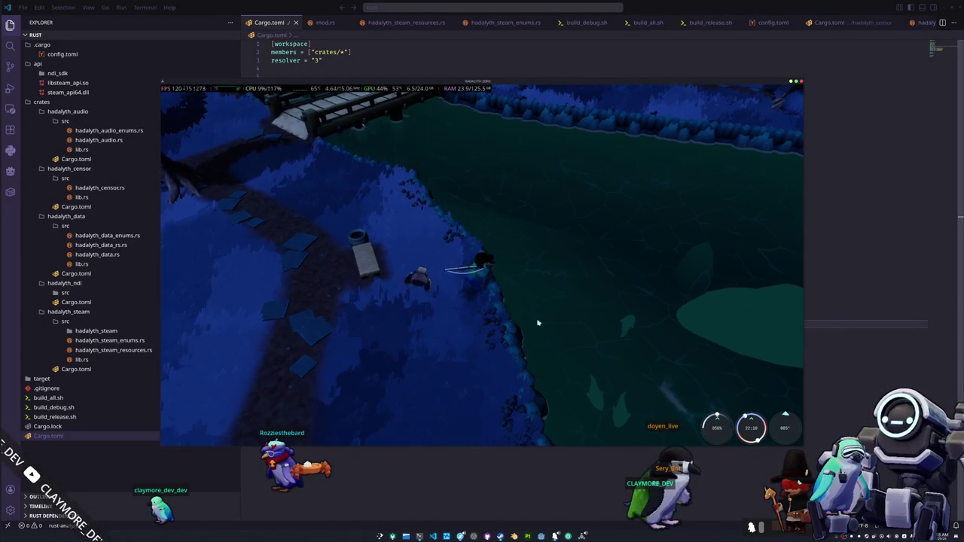
{"action": "key", "text": "q"}
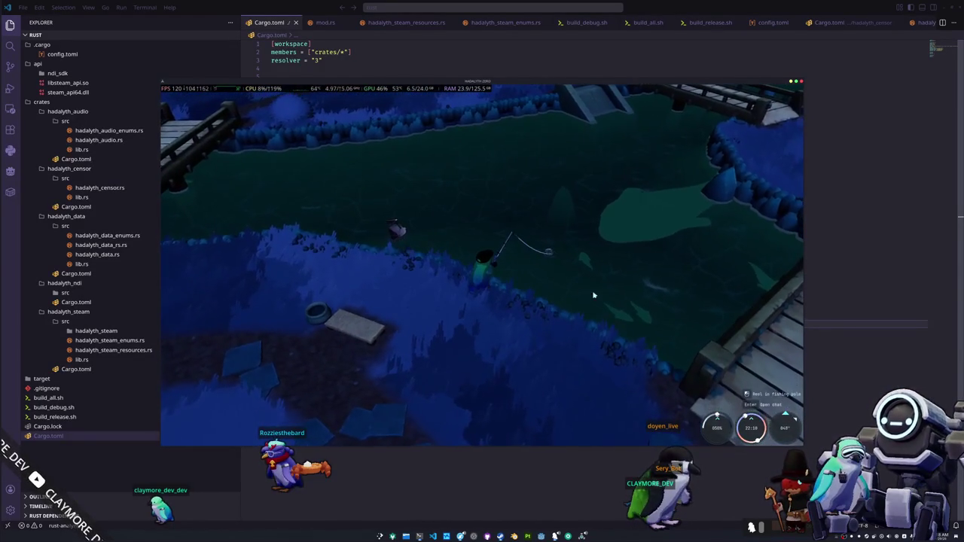
{"action": "key", "text": "q"}
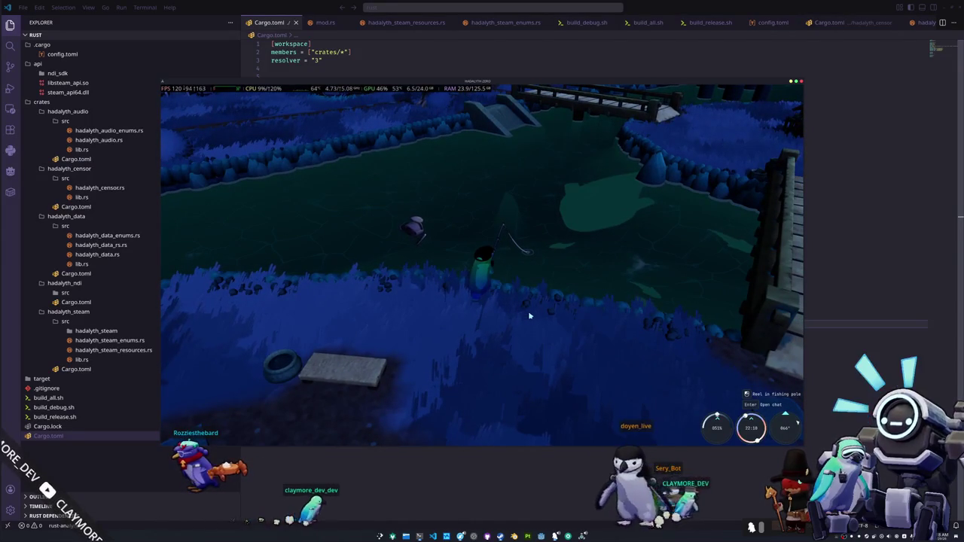
{"action": "key", "text": "e"}
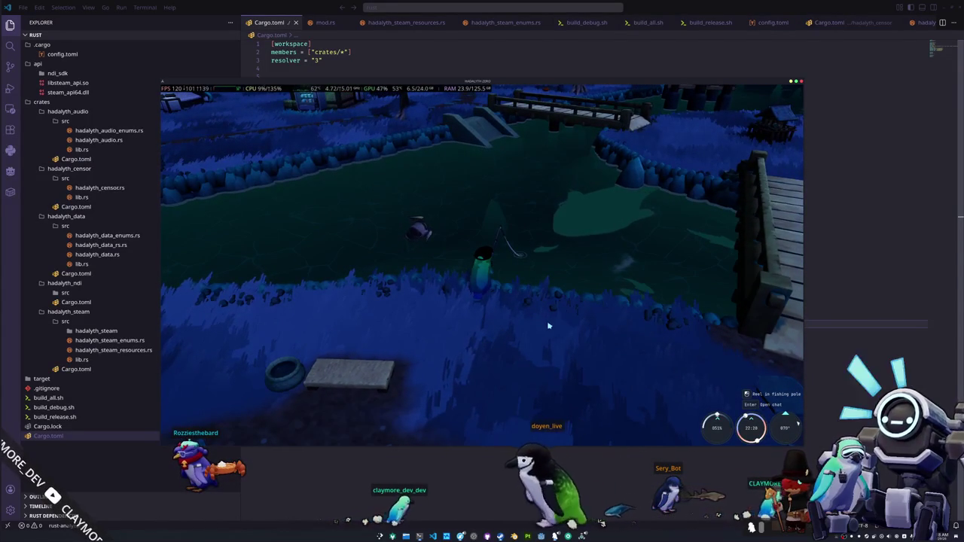
{"action": "key", "text": "q"}
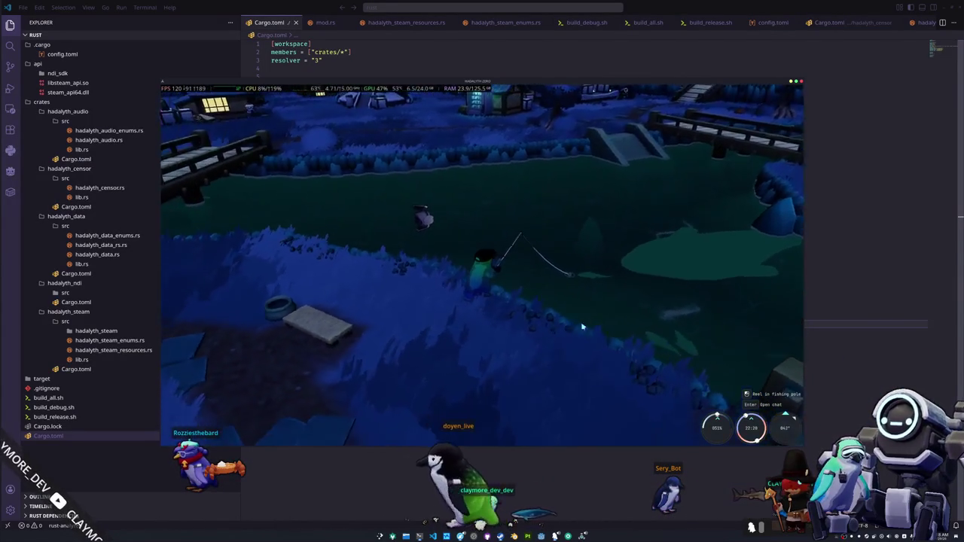
{"action": "key", "text": "e"}
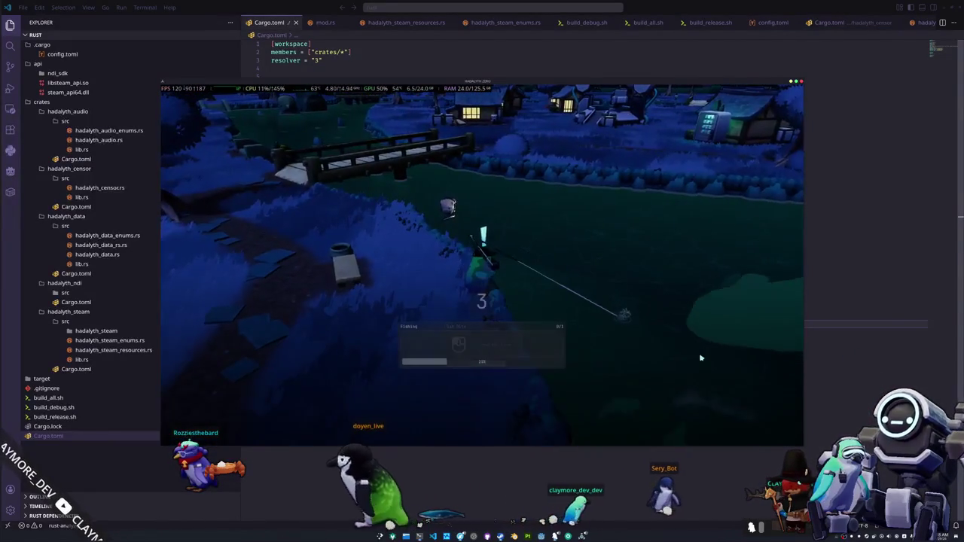
Hook the bite, enter Up, Up, Right, Left, Up, Down, recast after it escapes, then bring up OBS Studio
{"action": "left_click", "coordinate": [697, 360]}
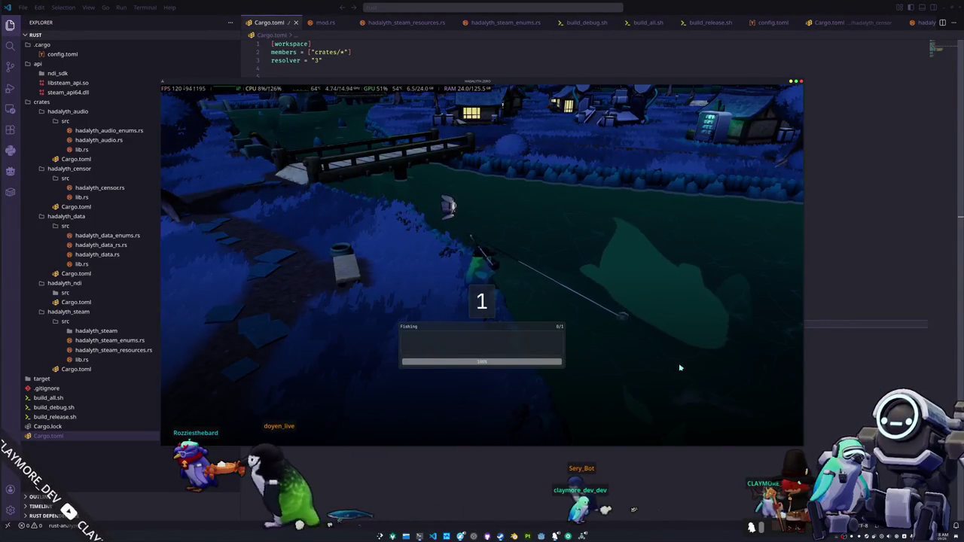
{"action": "key", "text": "Up"}
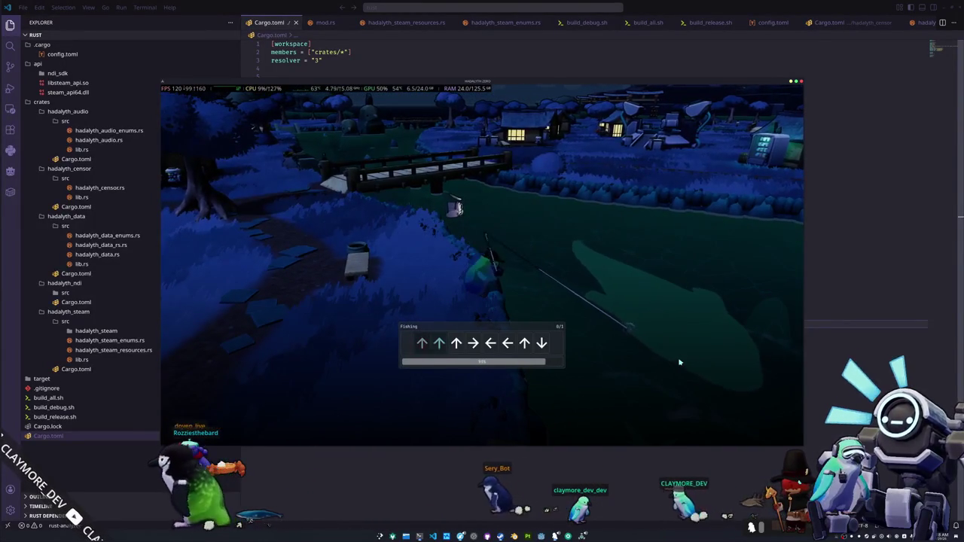
{"action": "key", "text": "Up"}
{"action": "key", "text": "Up"}
{"action": "key", "text": "Right"}
{"action": "key", "text": "Left"}
{"action": "key", "text": "Left"}
{"action": "key", "text": "Up"}
{"action": "key", "text": "Down"}
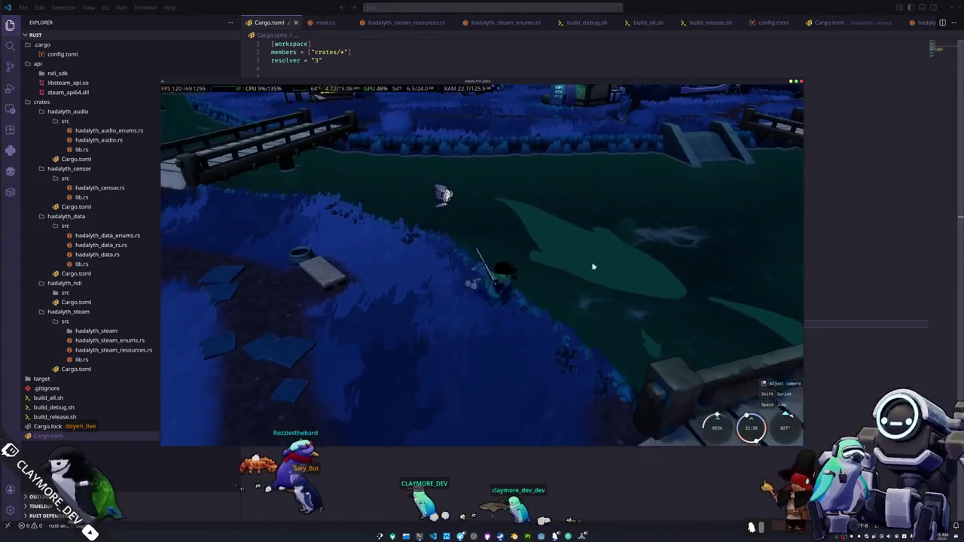
{"action": "left_click", "coordinate": [592, 252]}
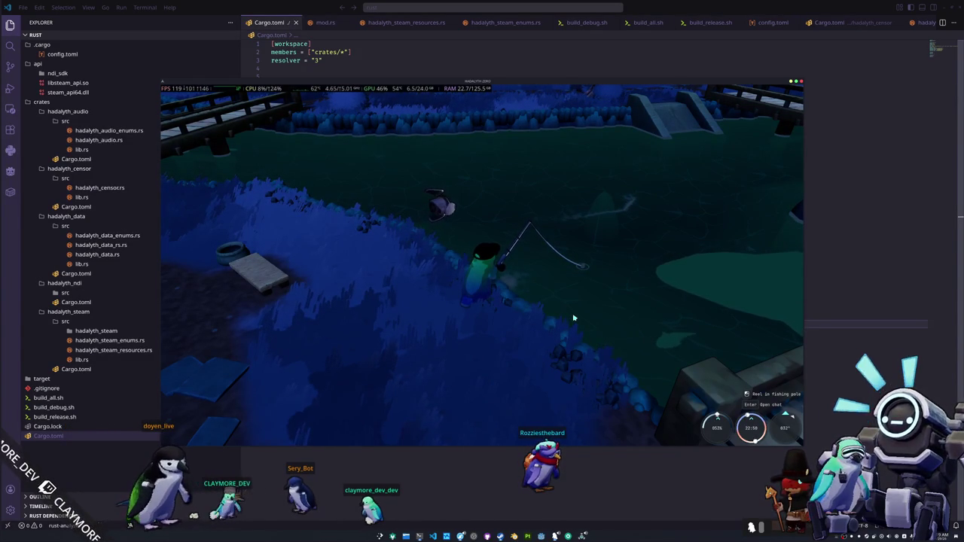
{"action": "left_click", "coordinate": [514, 535]}
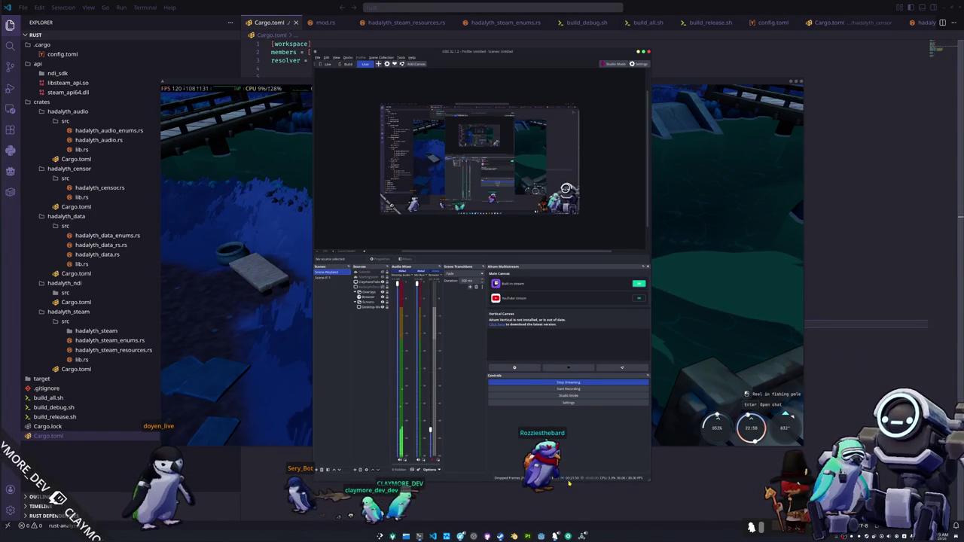
Minimise OBS Studio to return to the game and hook the next fish bite
{"action": "left_click", "coordinate": [677, 448]}
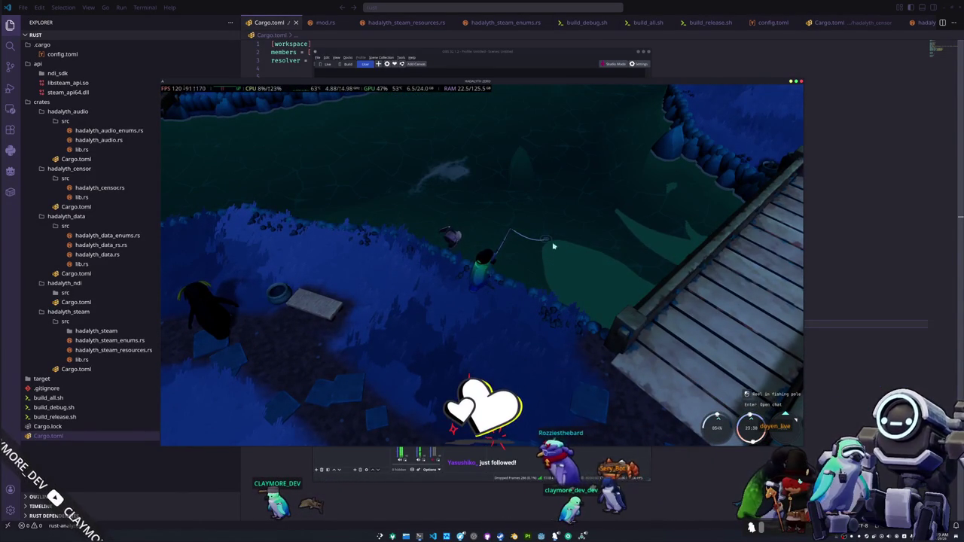
{"action": "left_click", "coordinate": [555, 271]}
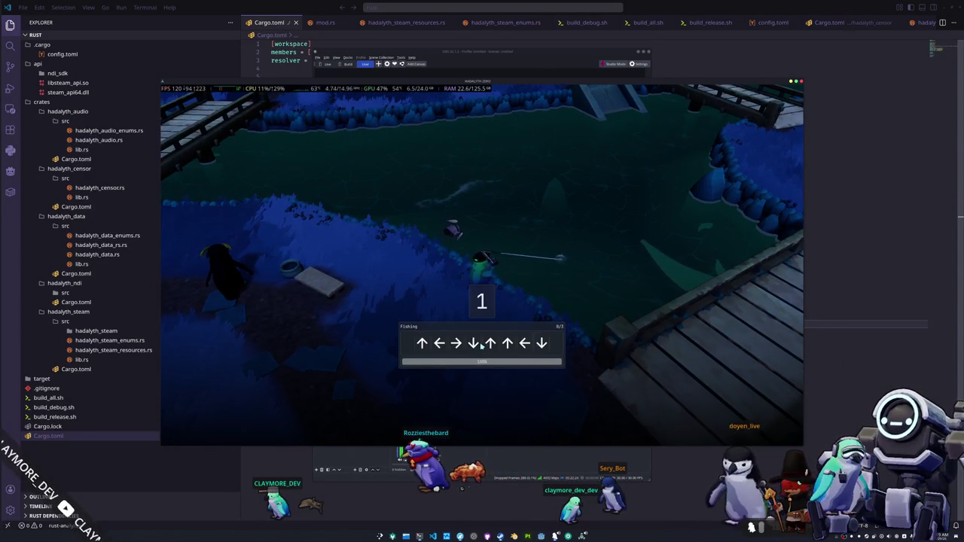
Clear the first reeling round with Up, Left, Right, Down, Up, Left
{"action": "key", "text": "Up"}
{"action": "key", "text": "Left"}
{"action": "key", "text": "Right"}
{"action": "key", "text": "Down"}
{"action": "key", "text": "Up"}
Match the remaining arrow rounds to land the Blue Whale, then open the inventory with I
{"action": "key", "text": "Up"}
{"action": "key", "text": "Left"}
{"action": "key", "text": "Down"}
{"action": "key", "text": "Left"}
{"action": "key", "text": "Down"}
{"action": "key", "text": "Right"}
{"action": "key", "text": "Right"}
{"action": "key", "text": "Up"}
{"action": "key", "text": "Right"}
{"action": "key", "text": "Down"}
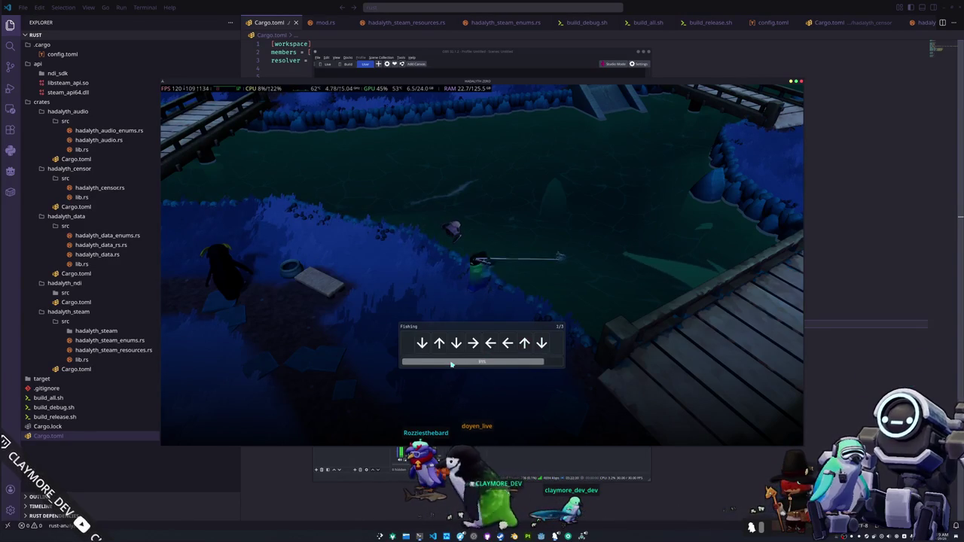
{"action": "key", "text": "Left"}
{"action": "key", "text": "Left"}
{"action": "key", "text": "Up"}
{"action": "key", "text": "Down"}
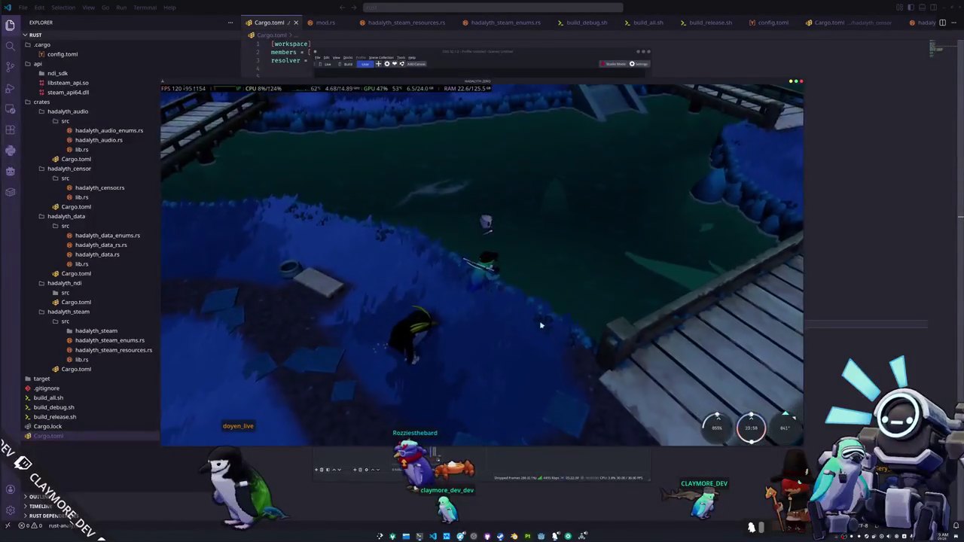
{"action": "key", "text": "i"}
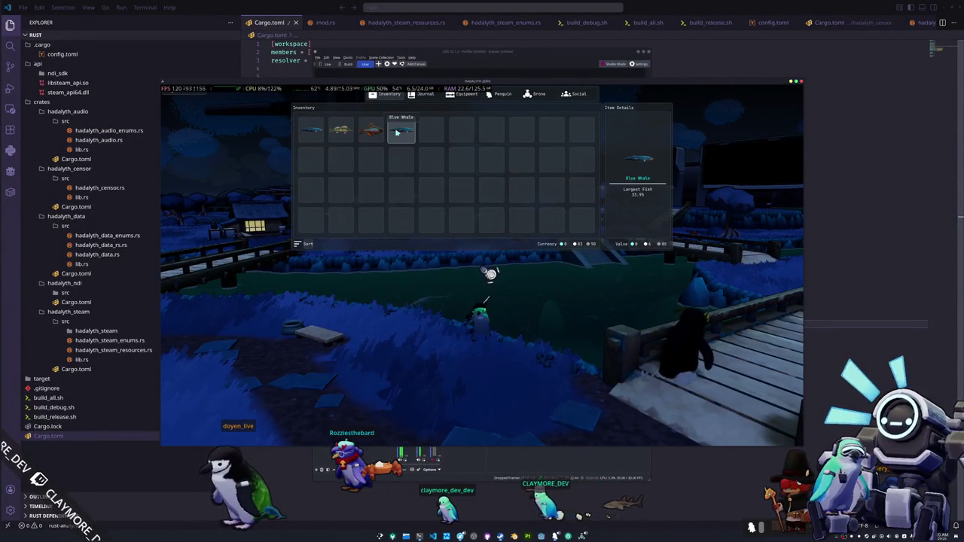
Display the Blue Whale from the inventory over the pond, putting it away and redisplaying it twice
{"action": "left_click", "coordinate": [407, 141]}
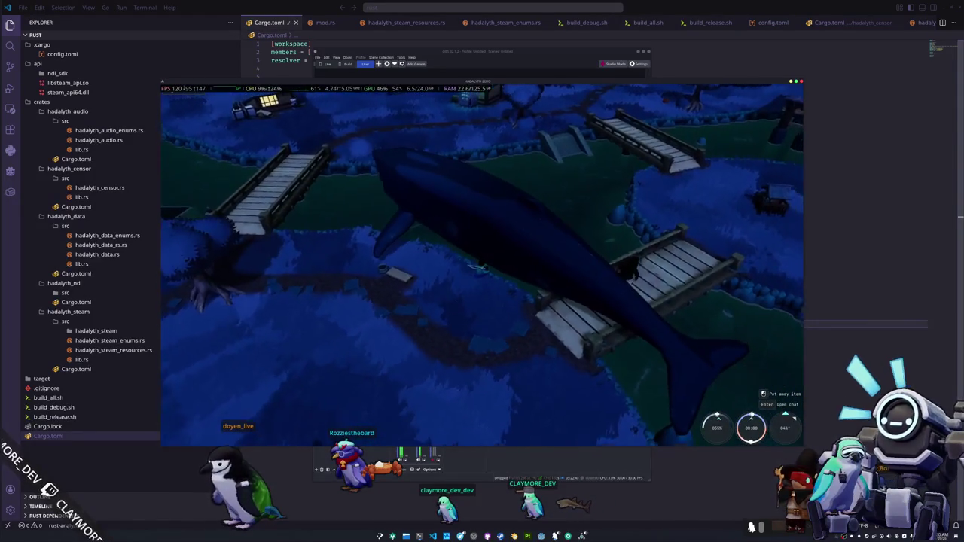
{"action": "right_click", "coordinate": [469, 309]}
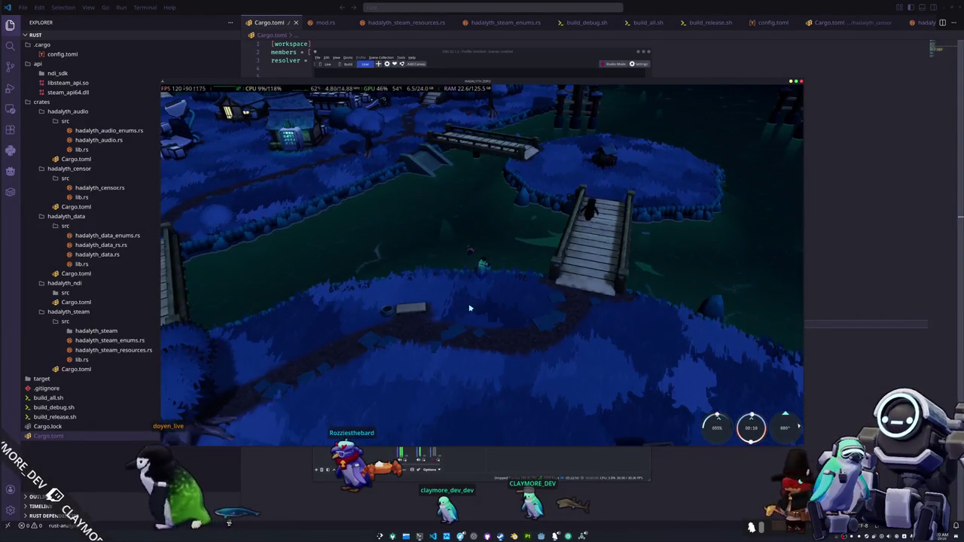
{"action": "key", "text": "i"}
{"action": "right_click", "coordinate": [311, 137]}
{"action": "left_click", "coordinate": [330, 163]}
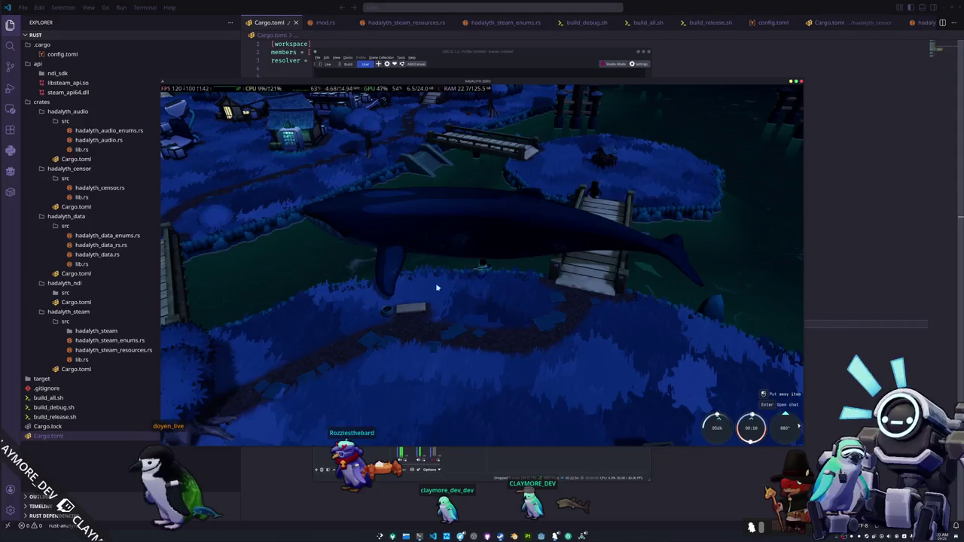
{"action": "right_click", "coordinate": [459, 287]}
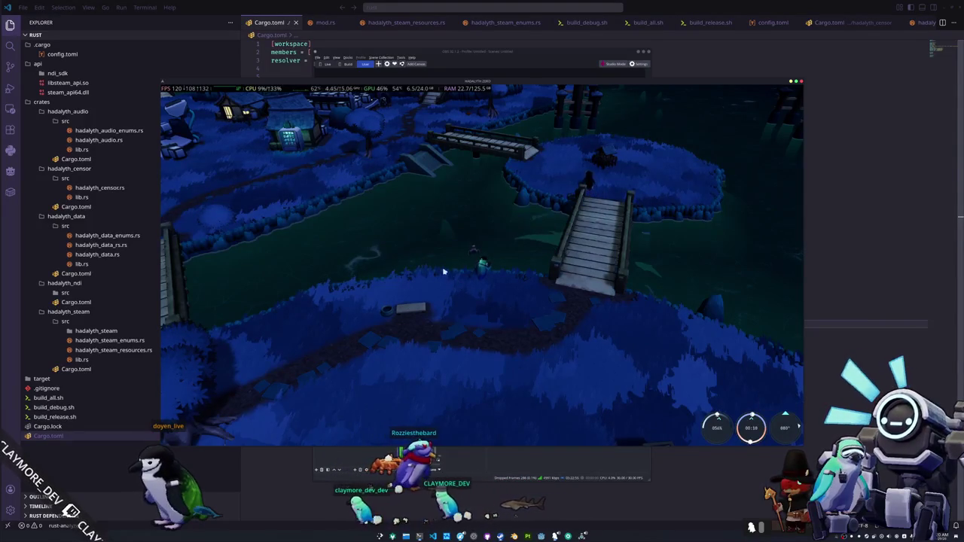
{"action": "key", "text": "i"}
{"action": "right_click", "coordinate": [401, 134]}
{"action": "left_click", "coordinate": [413, 141]}
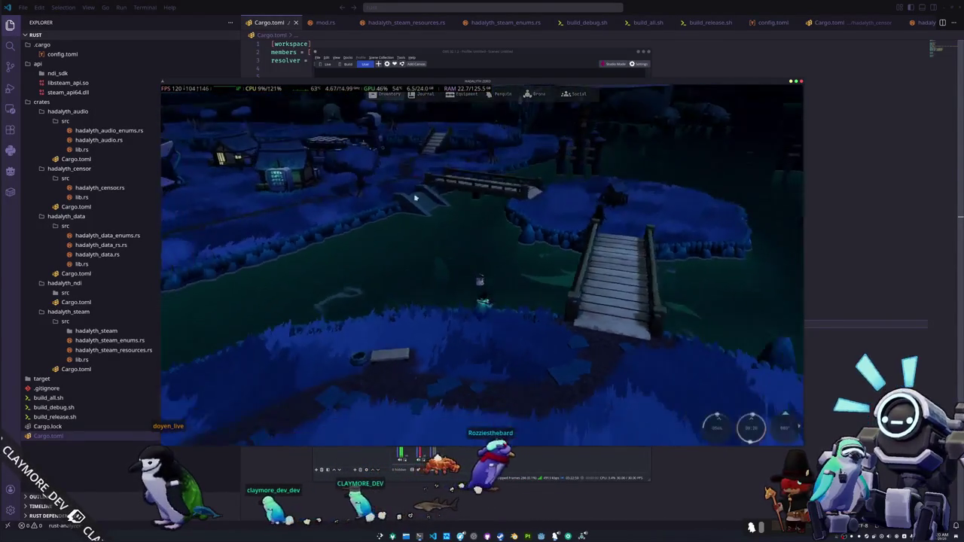